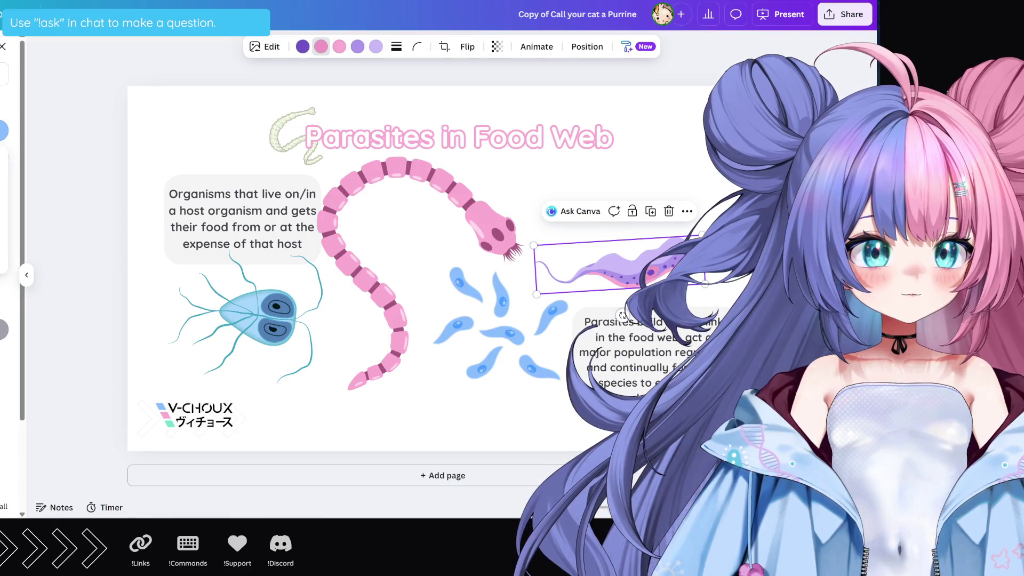
# Change the tentacled parasite's three purple colour swatches to pink shades and select the title
pyautogui.click(301, 47)
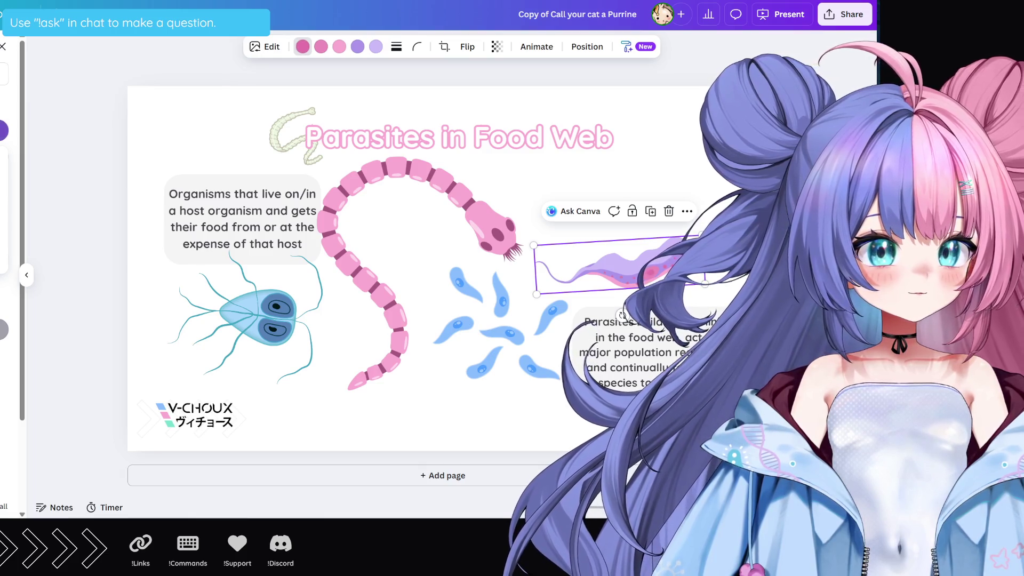
pyautogui.click(357, 46)
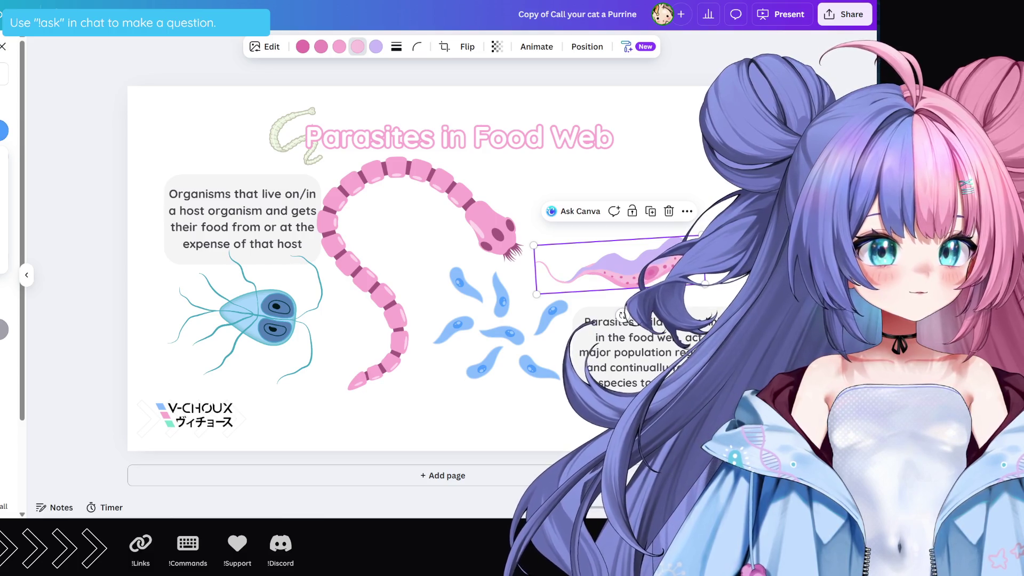
pyautogui.click(378, 49)
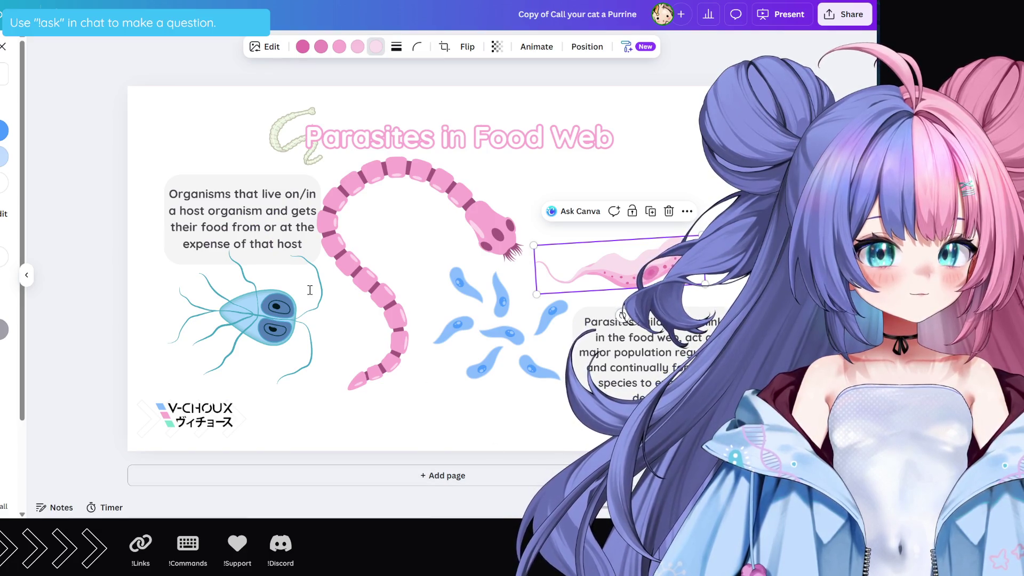
pyautogui.click(645, 148)
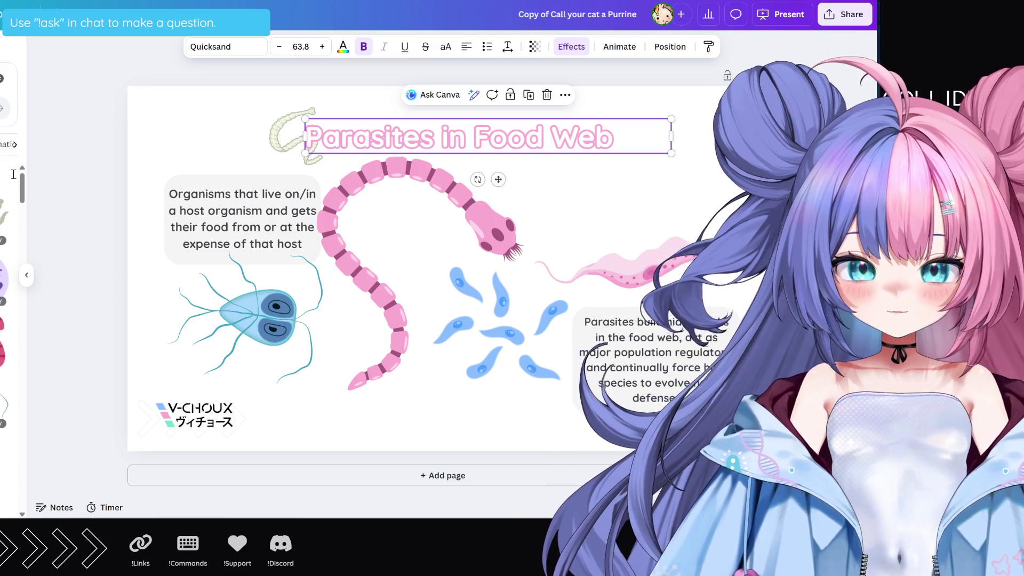
# Duplicate the parasites description box into the upper right and paste the new heading text
pyautogui.moveTo(620, 212); pyautogui.dragTo(397, 432)
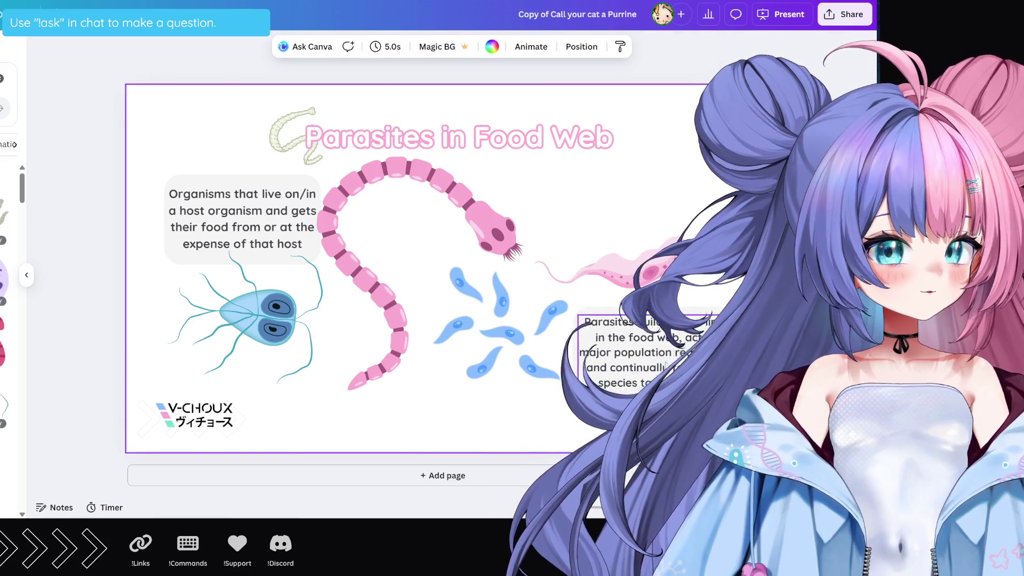
pyautogui.click(656, 360)
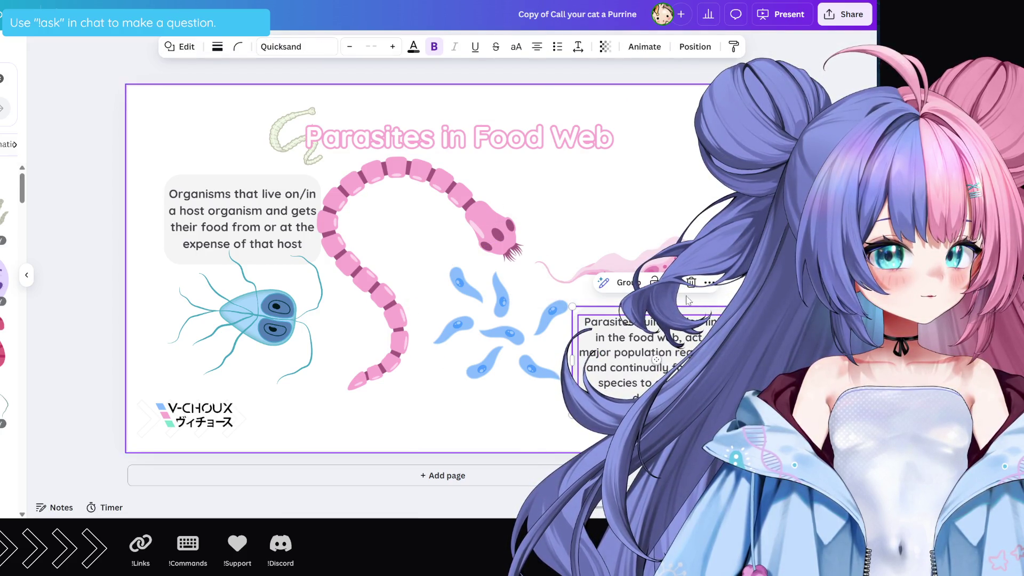
pyautogui.moveTo(655, 359); pyautogui.dragTo(693, 200)
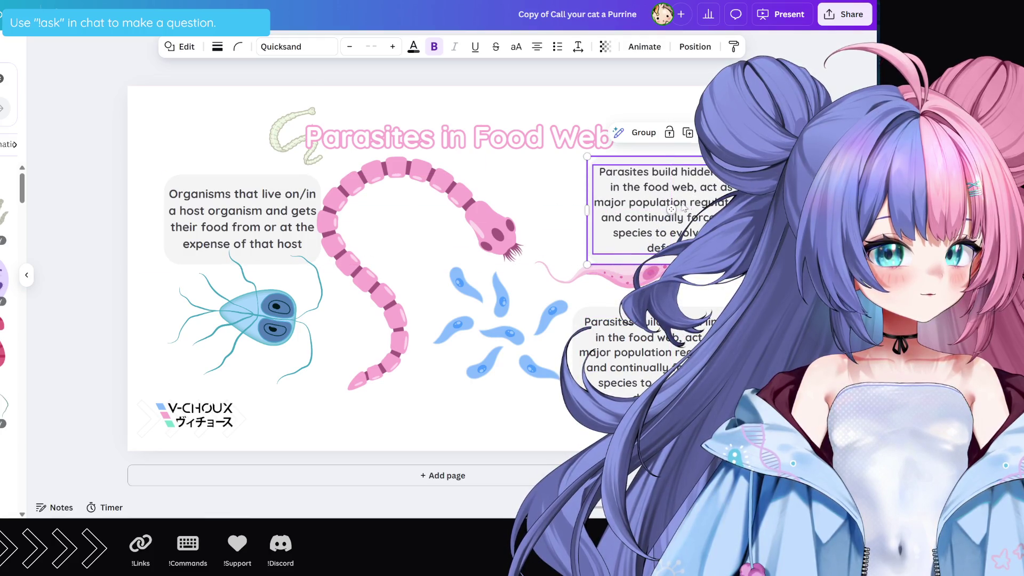
pyautogui.doubleClick(678, 195)
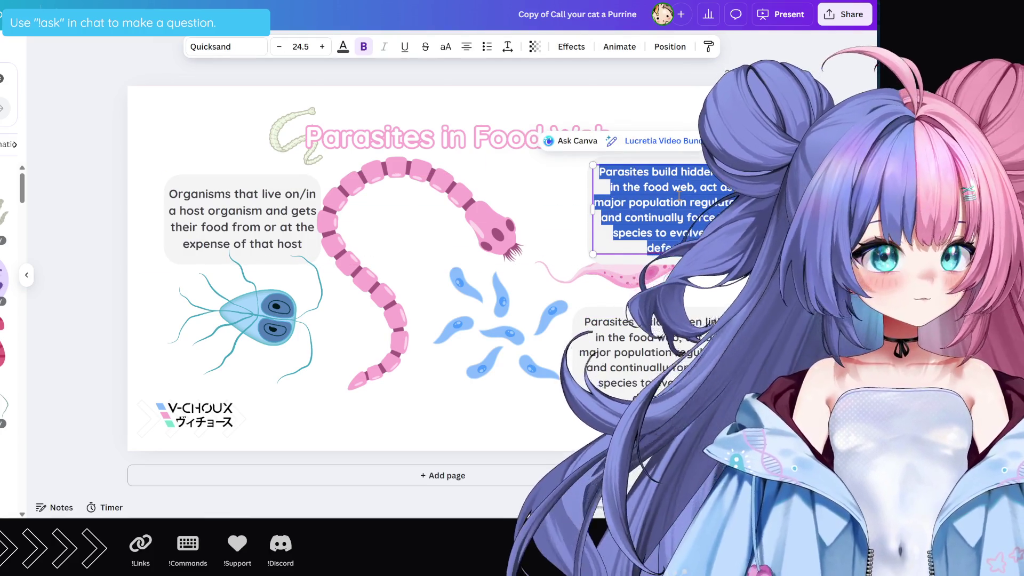
pyautogui.hotkey('ctrl', 'v')
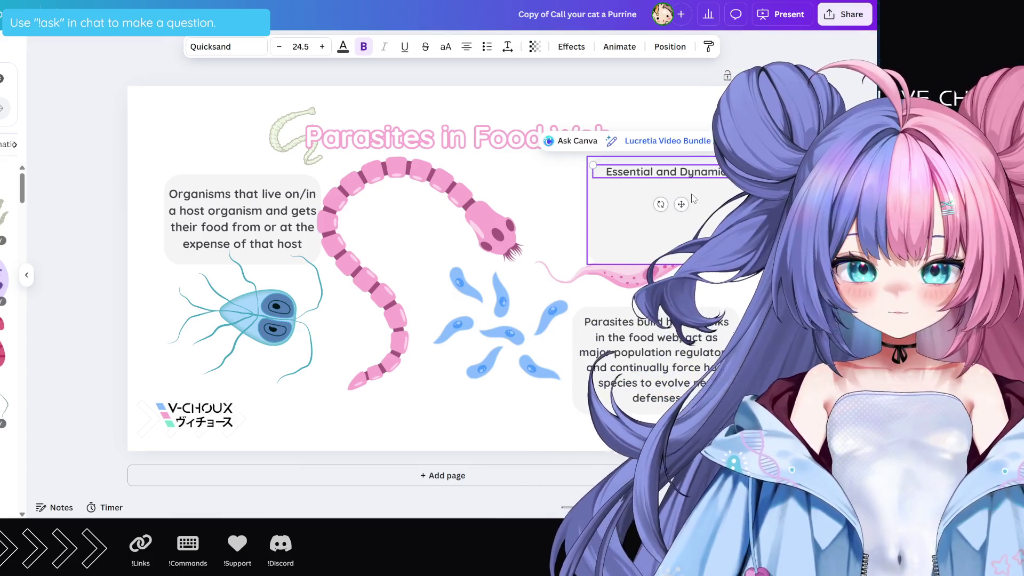
# Shrink the heading box to a single line and nudge the blue parasite cluster up-left
pyautogui.moveTo(673, 264); pyautogui.dragTo(673, 197)
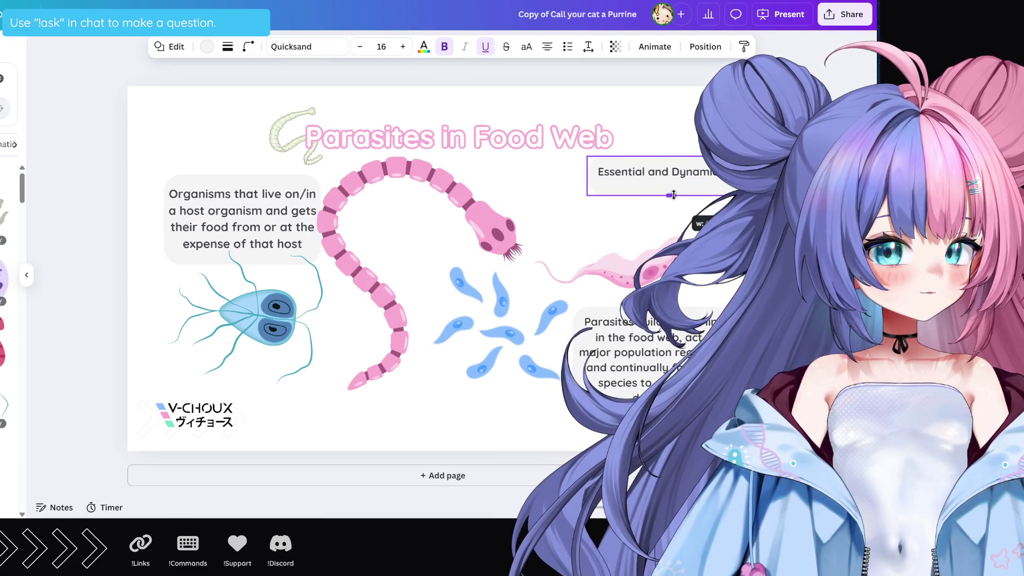
pyautogui.moveTo(673, 198); pyautogui.dragTo(673, 193)
pyautogui.moveTo(675, 155); pyautogui.dragTo(662, 175)
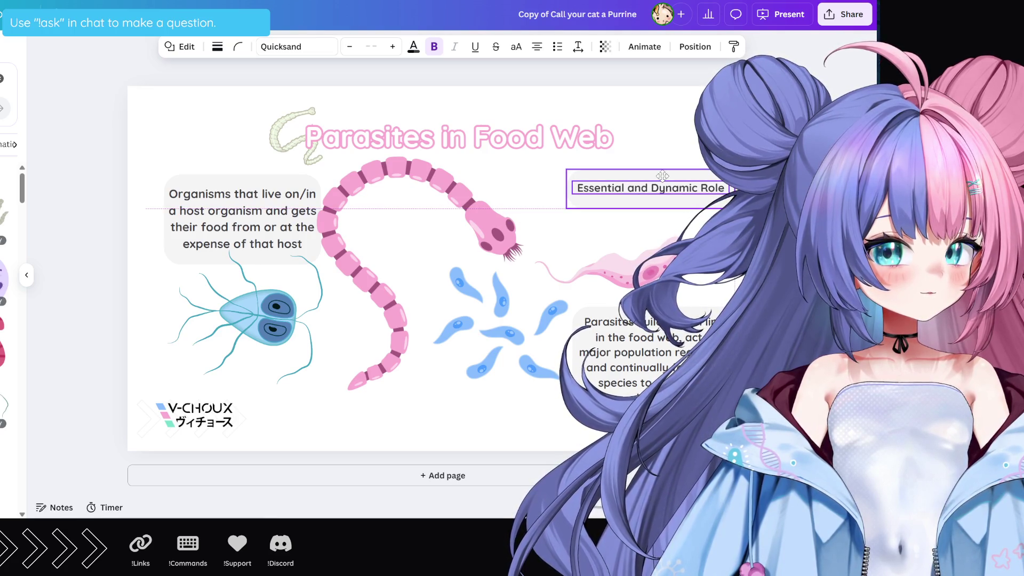
pyautogui.moveTo(515, 328); pyautogui.dragTo(495, 315)
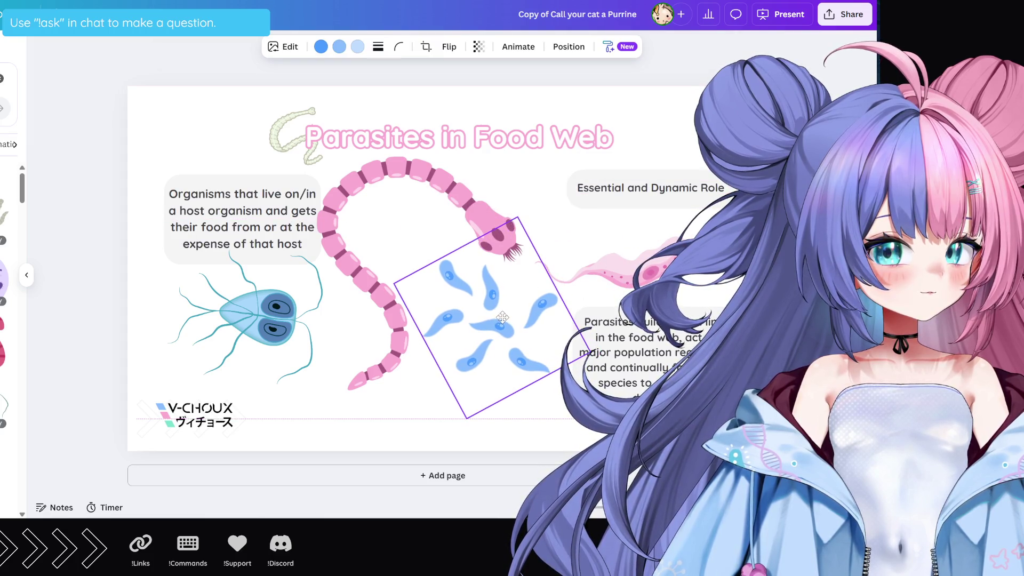
# Nudge the pink parasite up, shift the description text box, and adjust the blue cluster
pyautogui.click(610, 283)
pyautogui.moveTo(640, 282); pyautogui.dragTo(640, 273)
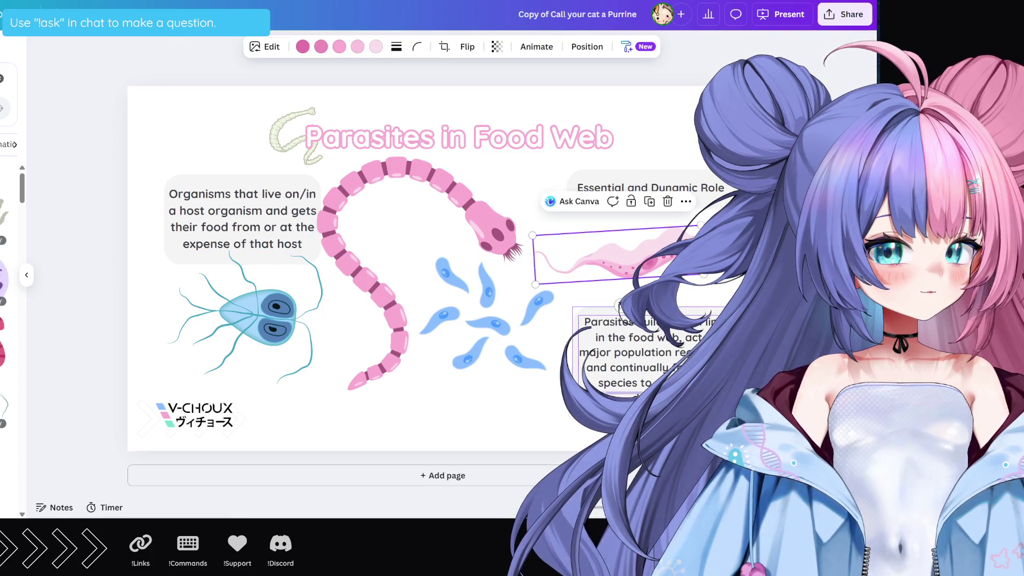
pyautogui.click(656, 360)
pyautogui.moveTo(656, 360); pyautogui.dragTo(649, 366)
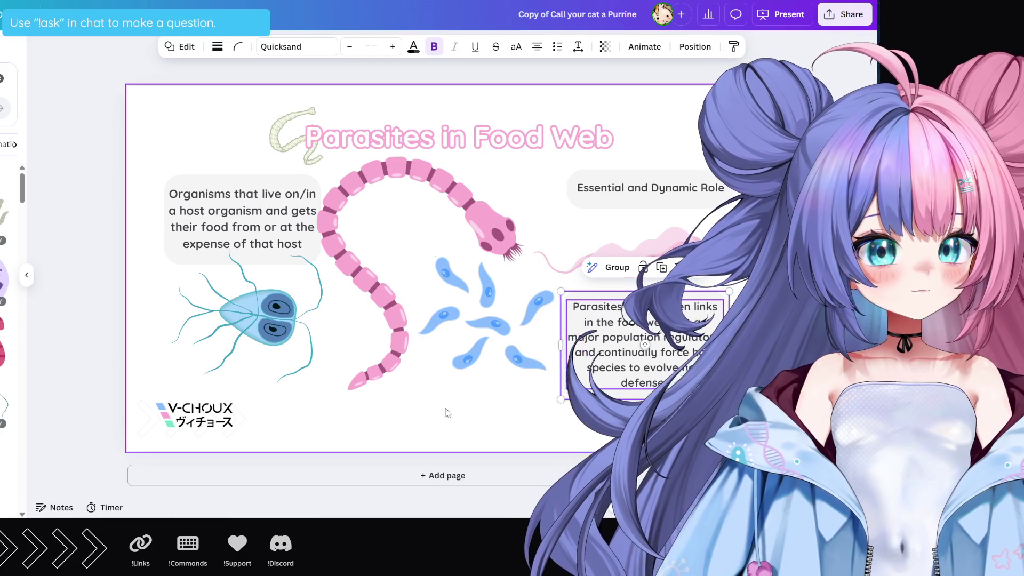
pyautogui.click(446, 411)
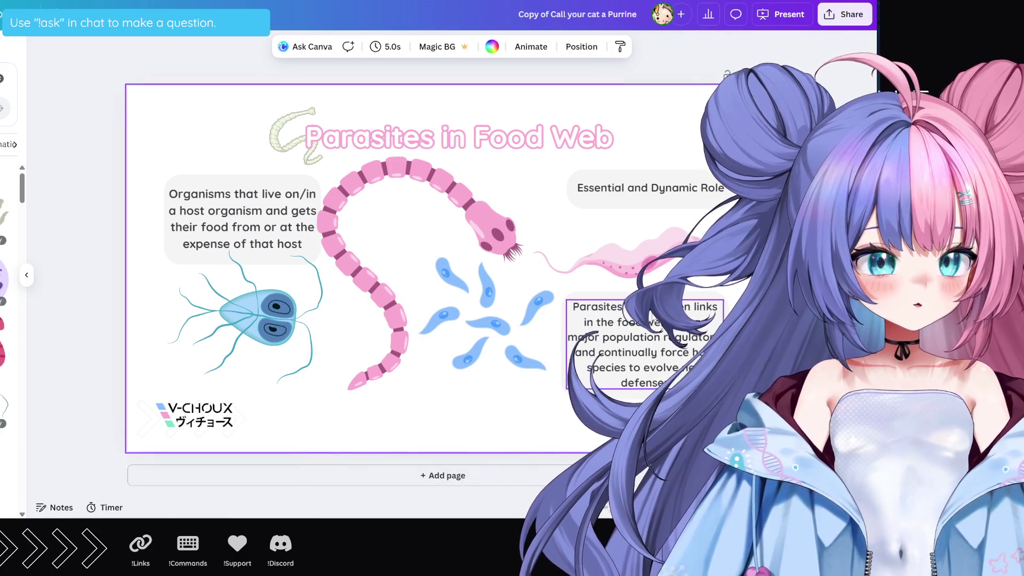
pyautogui.moveTo(520, 322); pyautogui.dragTo(530, 329)
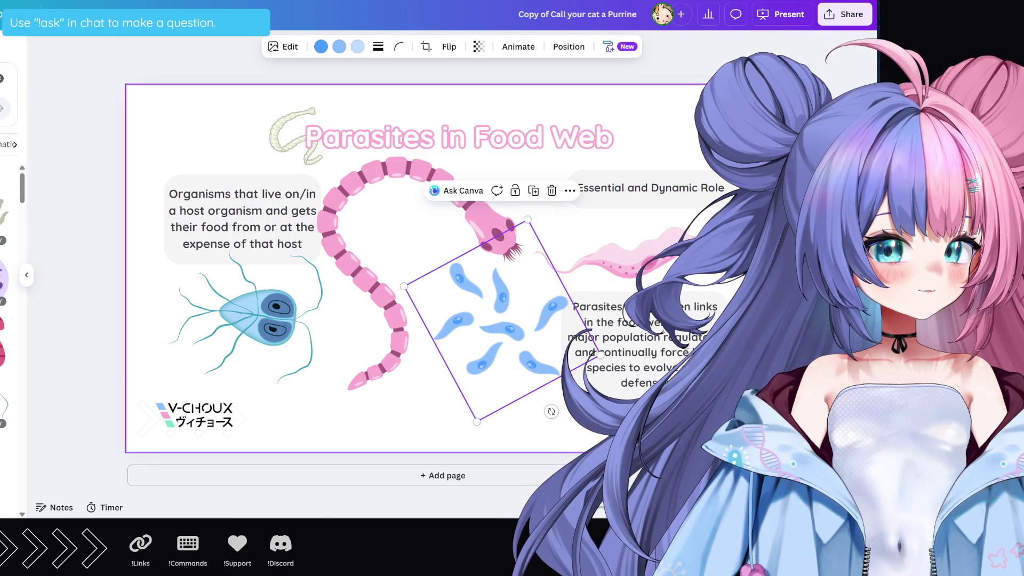
# Tilt the pink parasite, move it under the new heading, and enlarge it
pyautogui.click(616, 268)
pyautogui.moveTo(618, 302); pyautogui.dragTo(661, 330)
pyautogui.moveTo(630, 252)
pyautogui.mouseDown()
pyautogui.moveTo(639, 233)
pyautogui.moveTo(633, 240)
pyautogui.mouseUp()
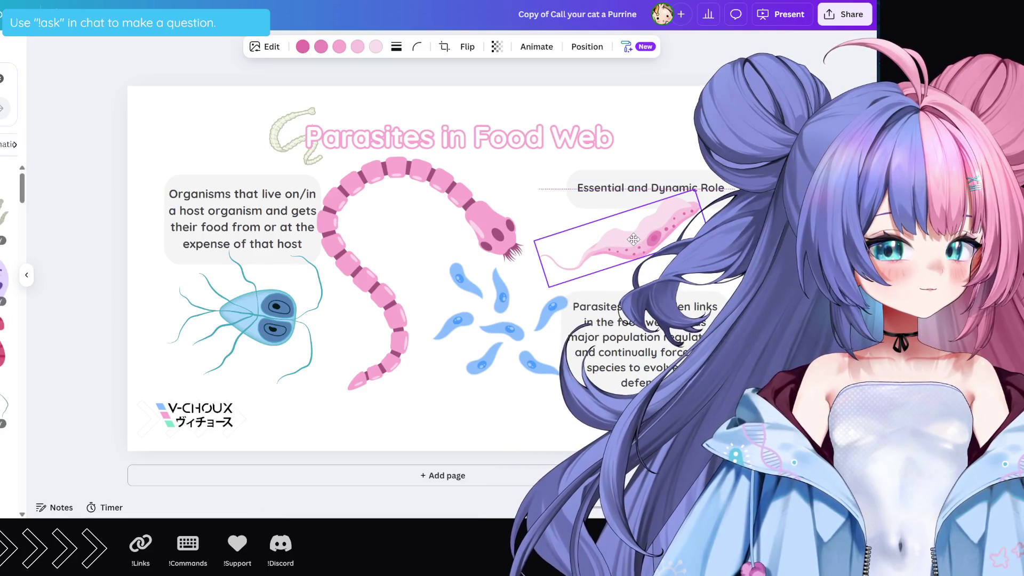
pyautogui.click(416, 384)
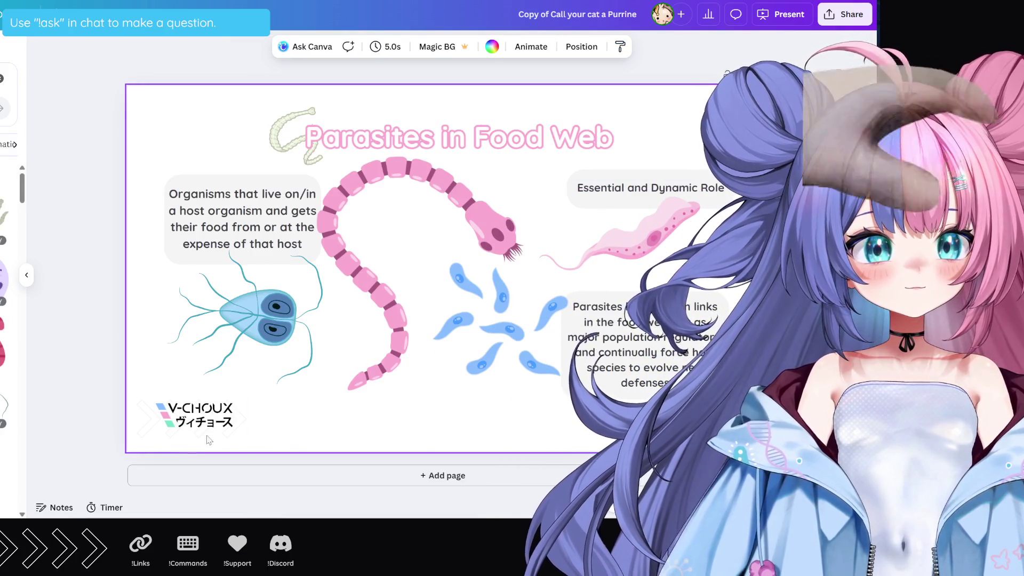
pyautogui.click(570, 256)
pyautogui.moveTo(548, 287); pyautogui.dragTo(529, 304)
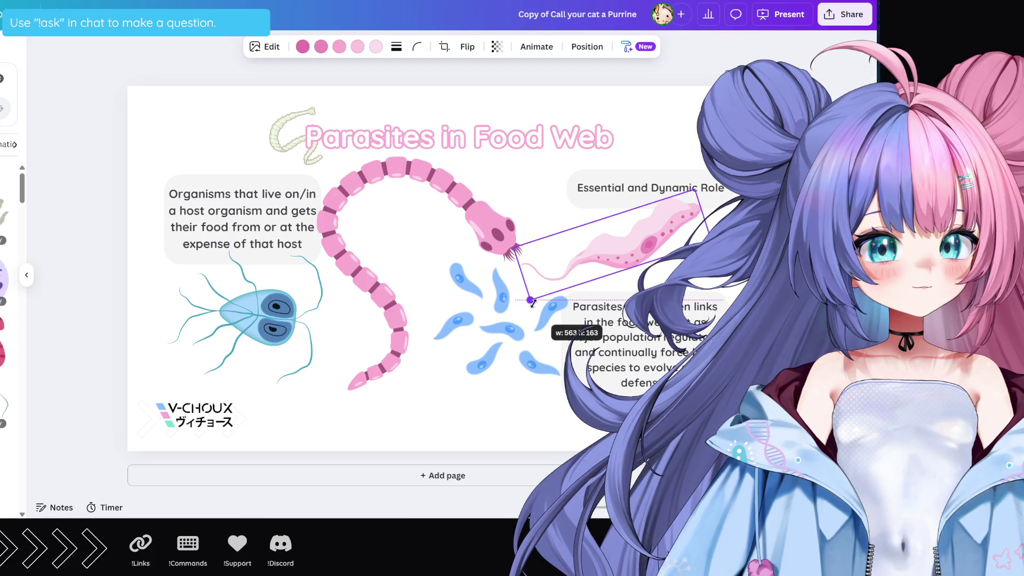
pyautogui.moveTo(529, 303); pyautogui.dragTo(538, 299)
# Enlarge the blue parasite cluster and nudge it left, then clear the selection
pyautogui.click(549, 312)
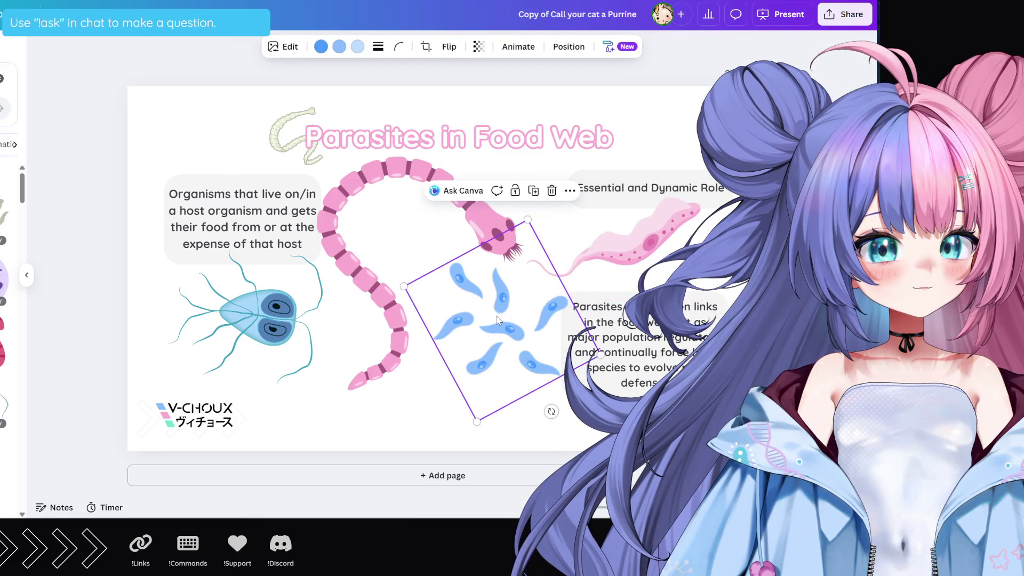
pyautogui.moveTo(469, 421); pyautogui.dragTo(469, 433)
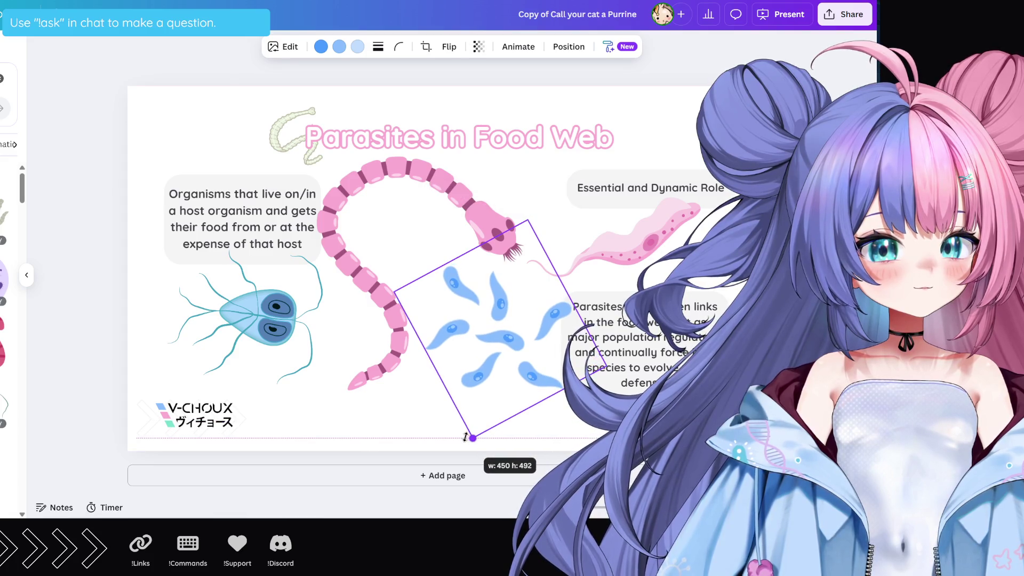
pyautogui.moveTo(499, 352); pyautogui.dragTo(494, 353)
pyautogui.click(412, 428)
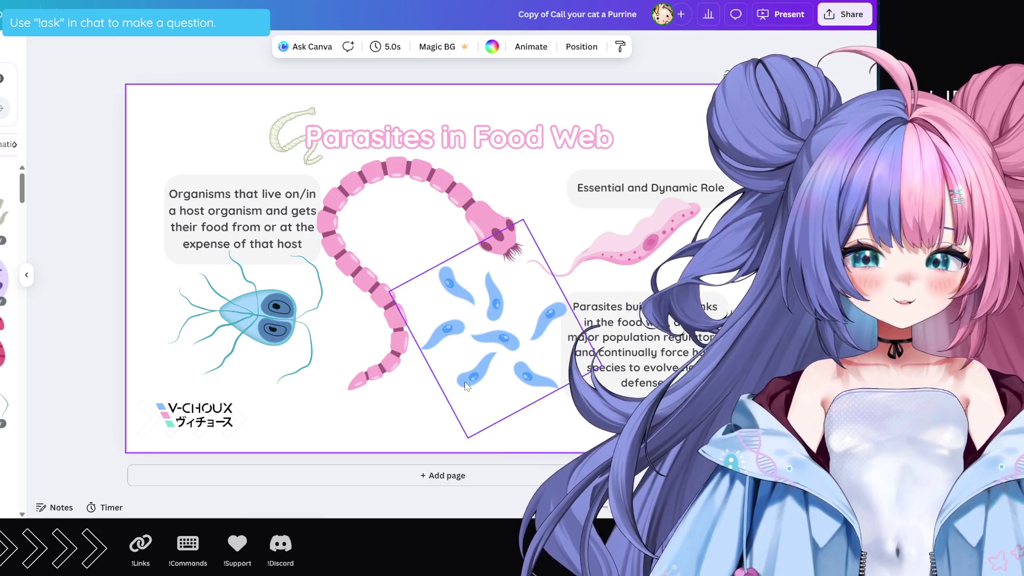
pyautogui.press('Escape')
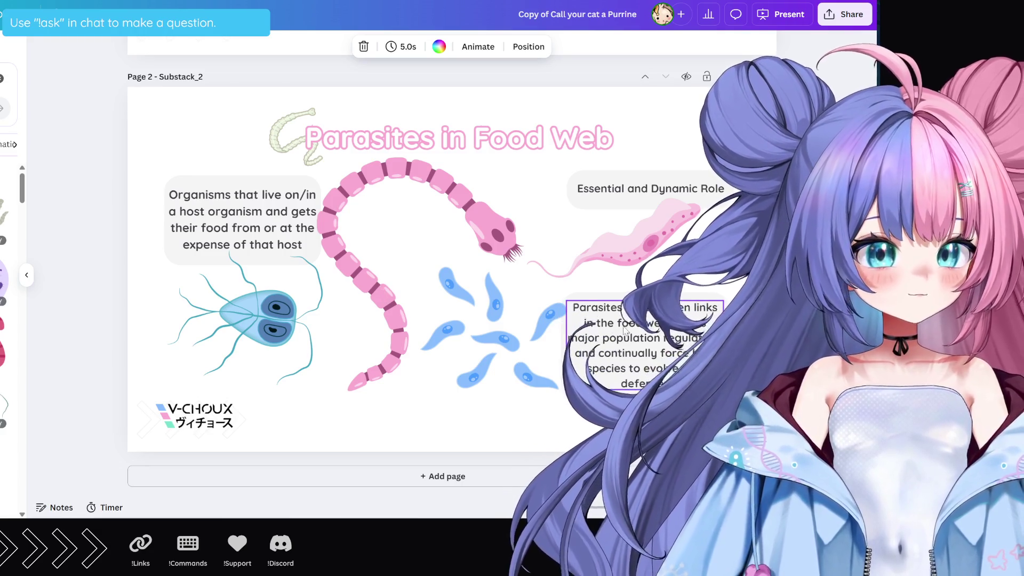
# Retitle the slide 'Trophic Realm' by pasting the new wording and trimming the extra text
pyautogui.click(493, 150)
pyautogui.write('Trophic Realm: From Chains to Webs')
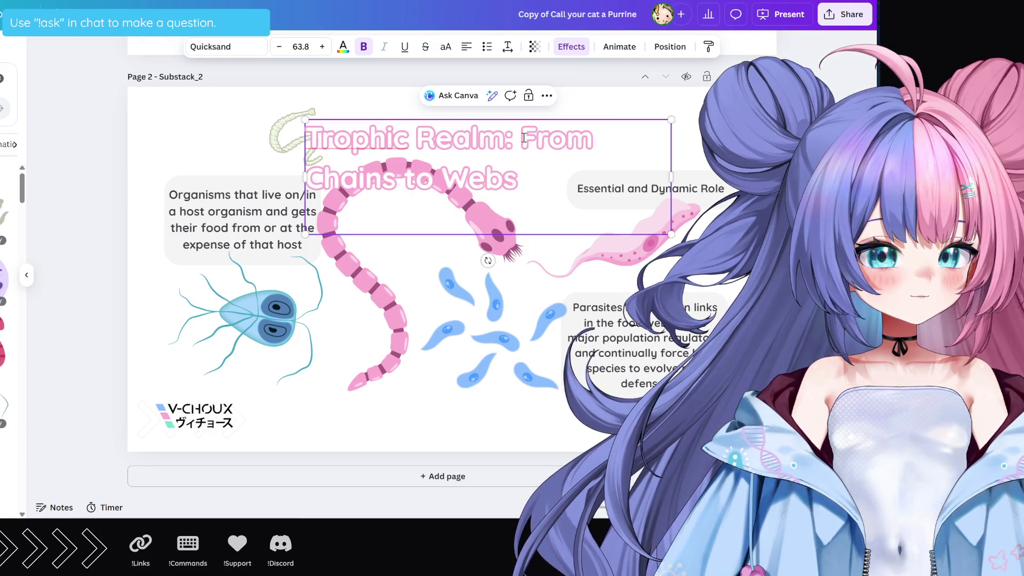
pyautogui.moveTo(511, 137); pyautogui.dragTo(509, 155)
pyautogui.hotkey('ctrl', 'c')
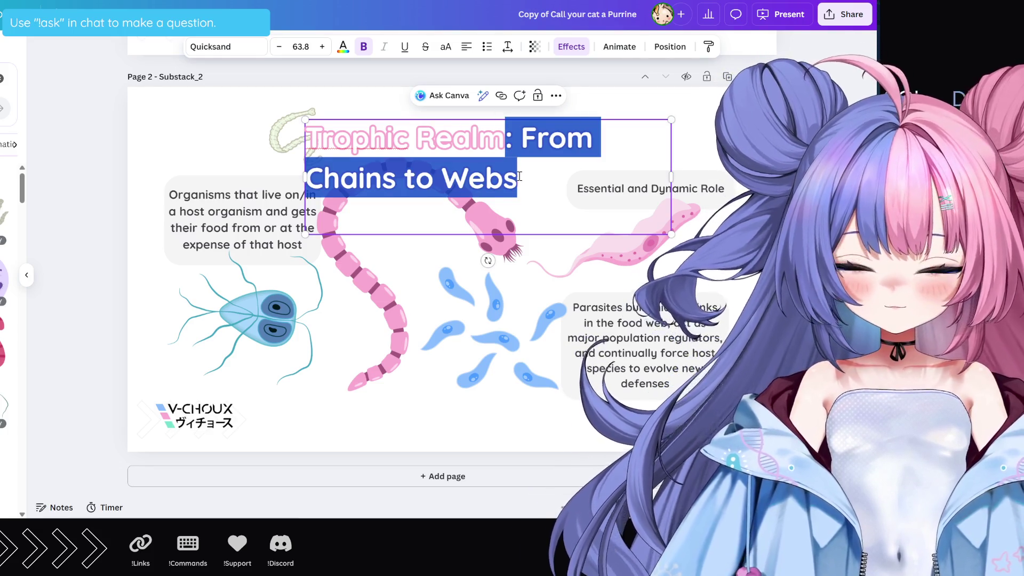
pyautogui.press('BackSpace')
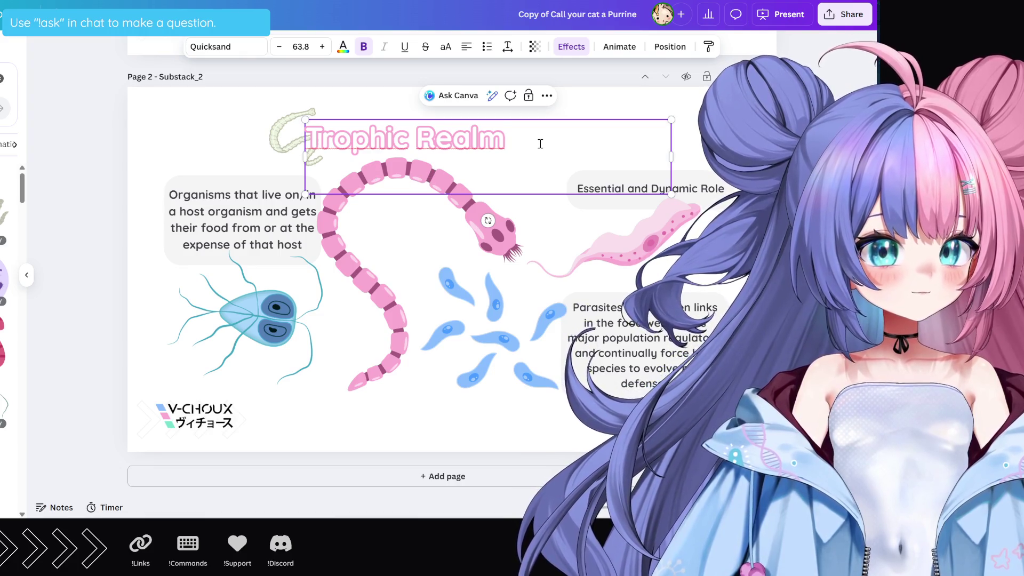
pyautogui.press('BackSpace')
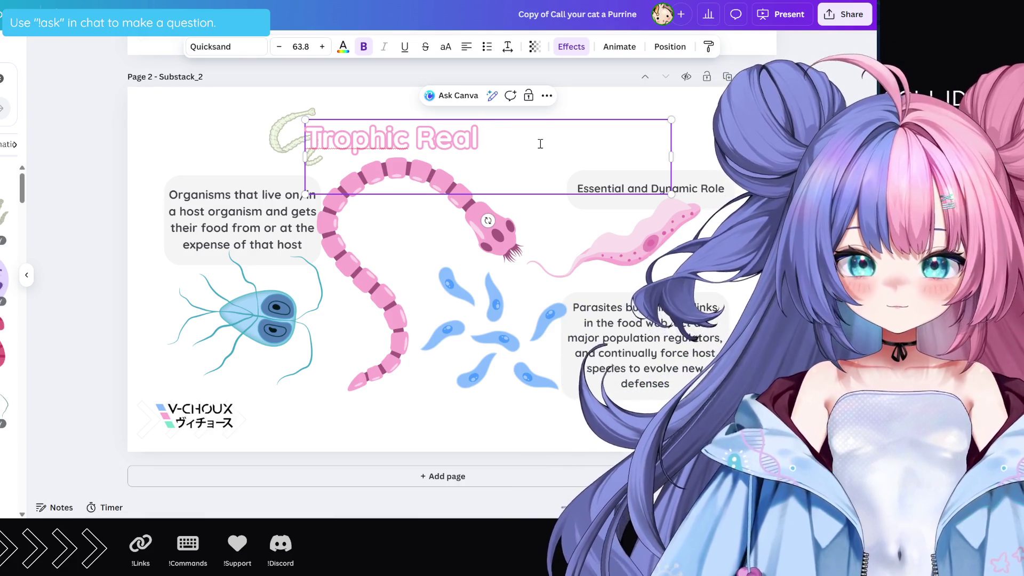
pyautogui.write('m')
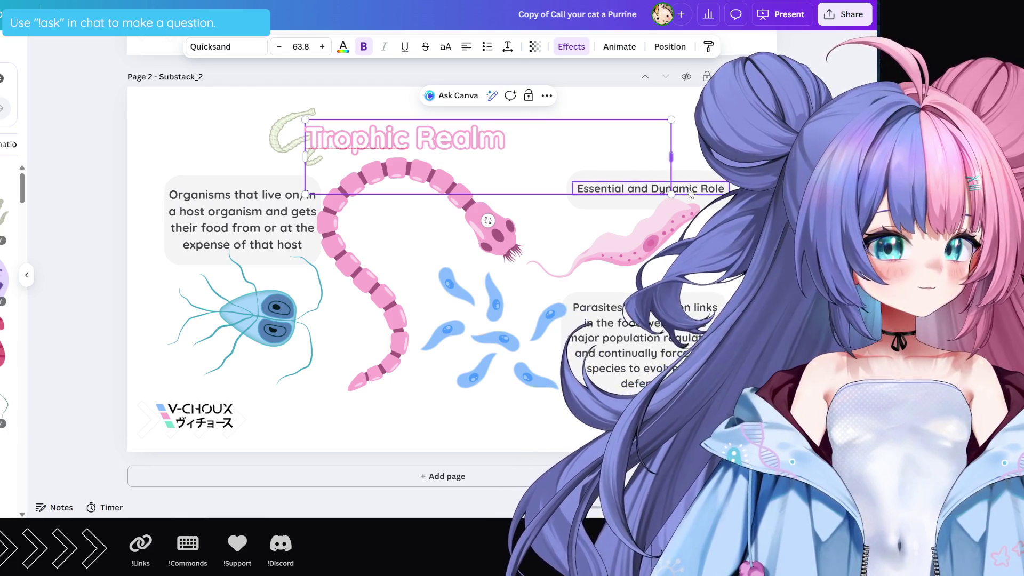
# Replace the subheading with 'From Chains to Webs' and remove the leading colon
pyautogui.click(688, 187)
pyautogui.click(688, 188)
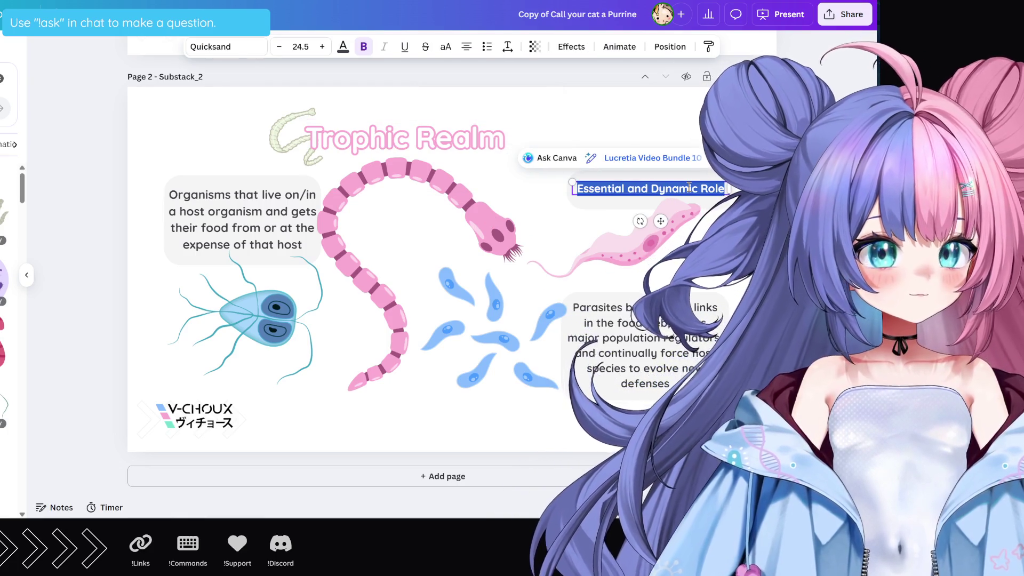
pyautogui.hotkey('ctrl', 'v')
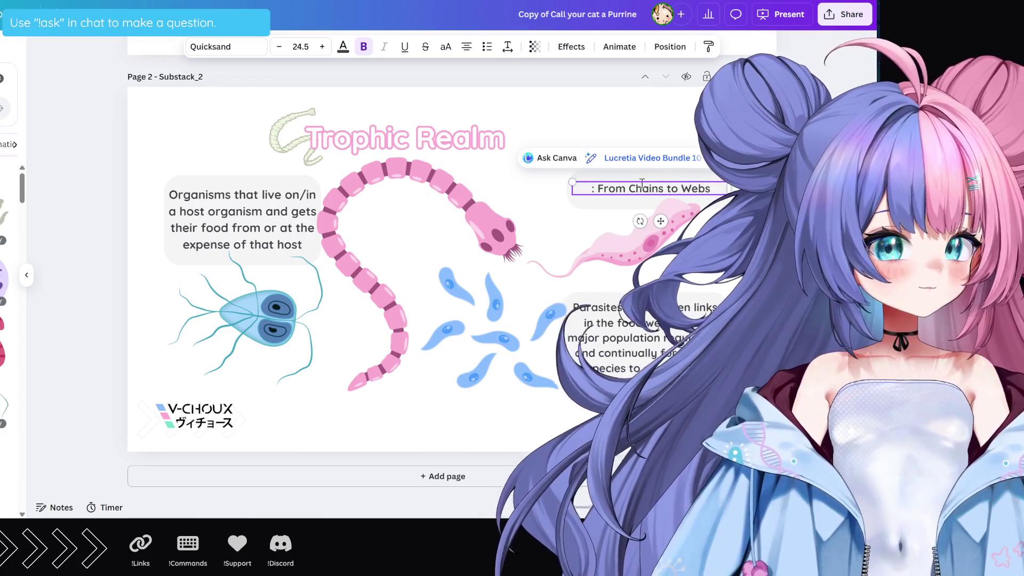
pyautogui.click(600, 190)
pyautogui.press('BackSpace')
pyautogui.press('BackSpace')
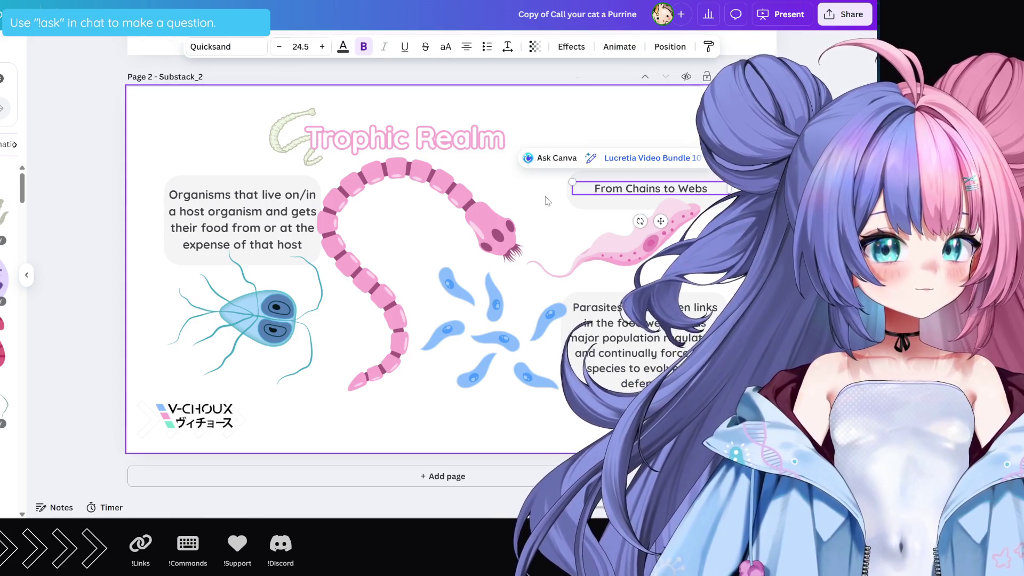
pyautogui.click(546, 201)
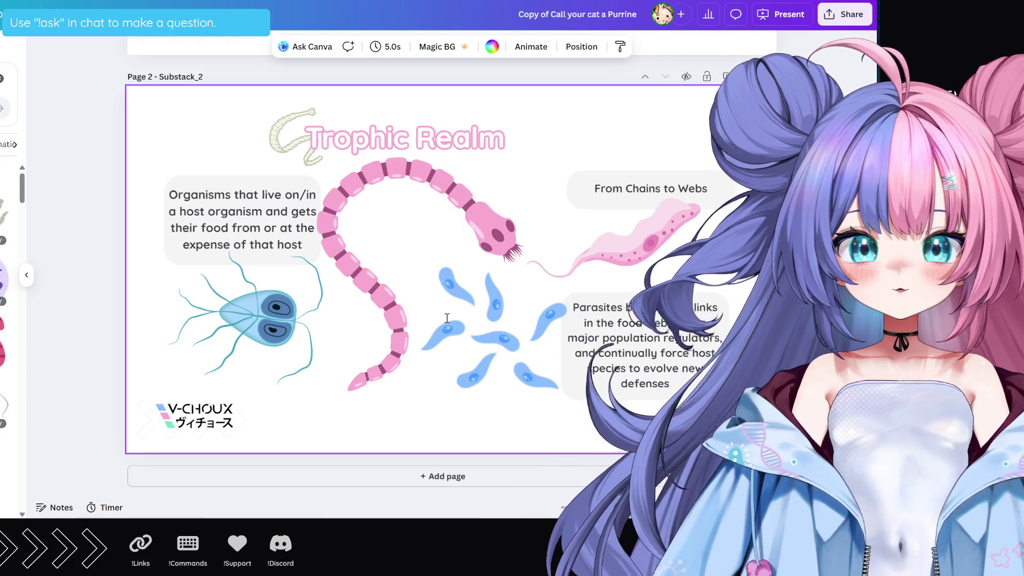
# Delete the four parasite illustrations, including the pink flagellate and teal Giardia, from Page 2
pyautogui.click(642, 241)
pyautogui.press('Delete')
pyautogui.click(495, 336)
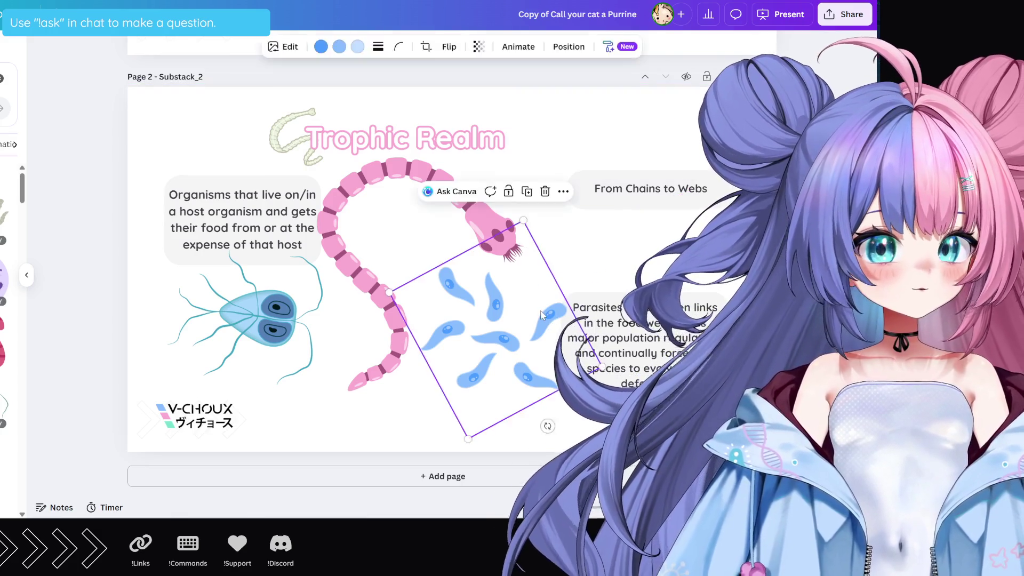
pyautogui.press('Delete')
pyautogui.click(501, 219)
pyautogui.press('Delete')
pyautogui.click(254, 356)
pyautogui.press('Delete')
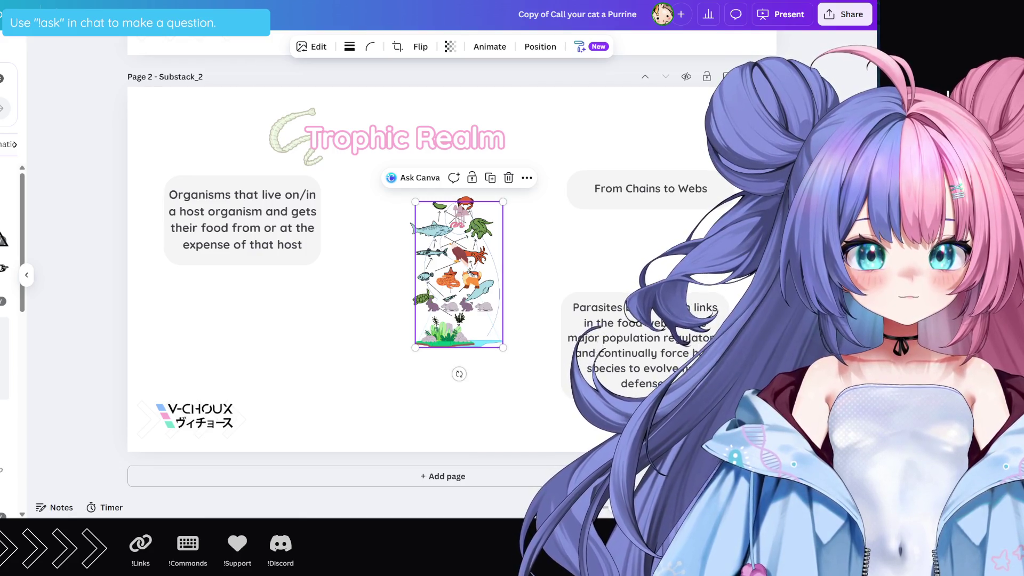
# Browse the Elements panel results for a food-web graphic
pyautogui.scroll(-3, 11, 287)
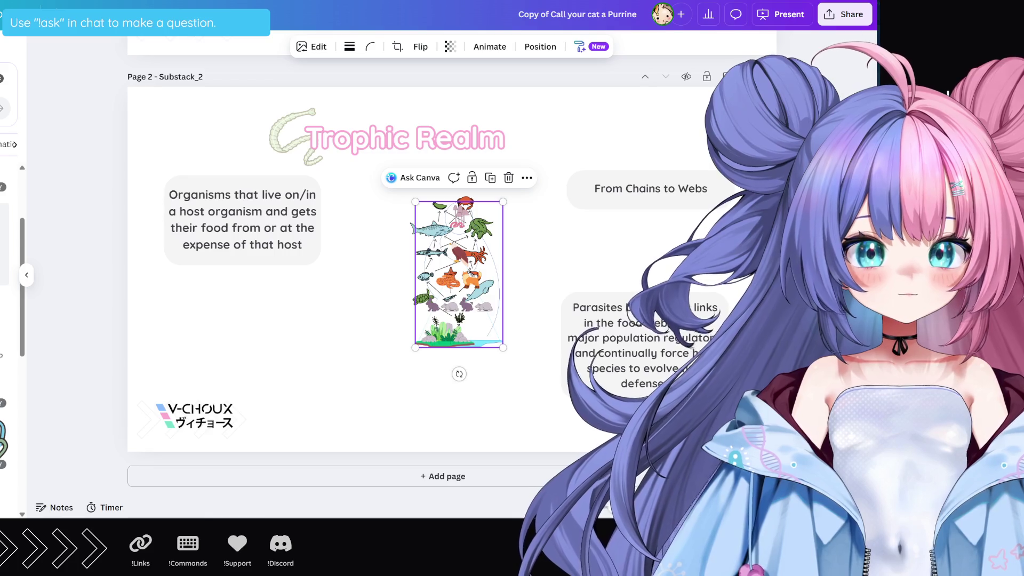
pyautogui.scroll(-2, 11, 288)
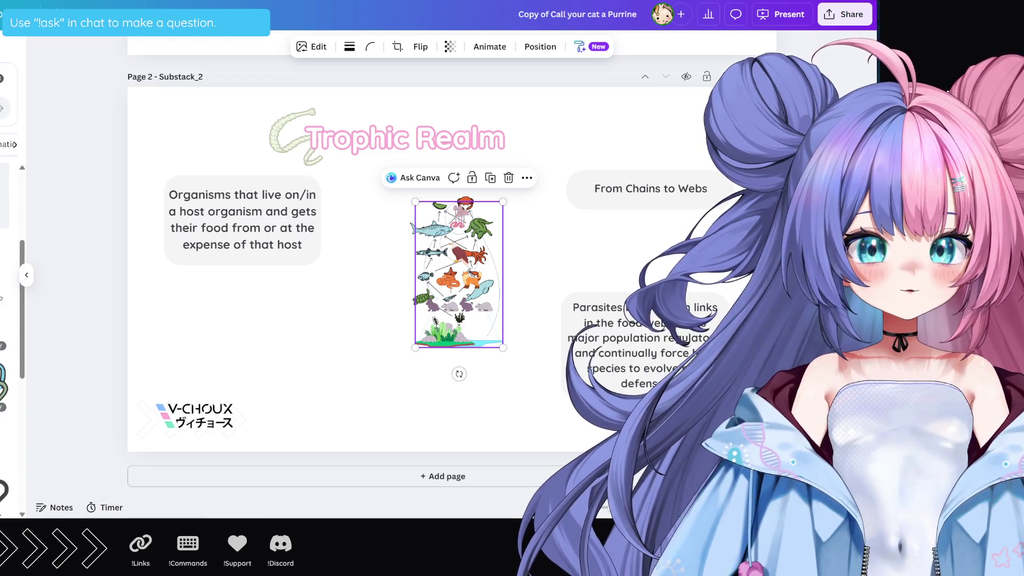
pyautogui.scroll(-2, 10, 320)
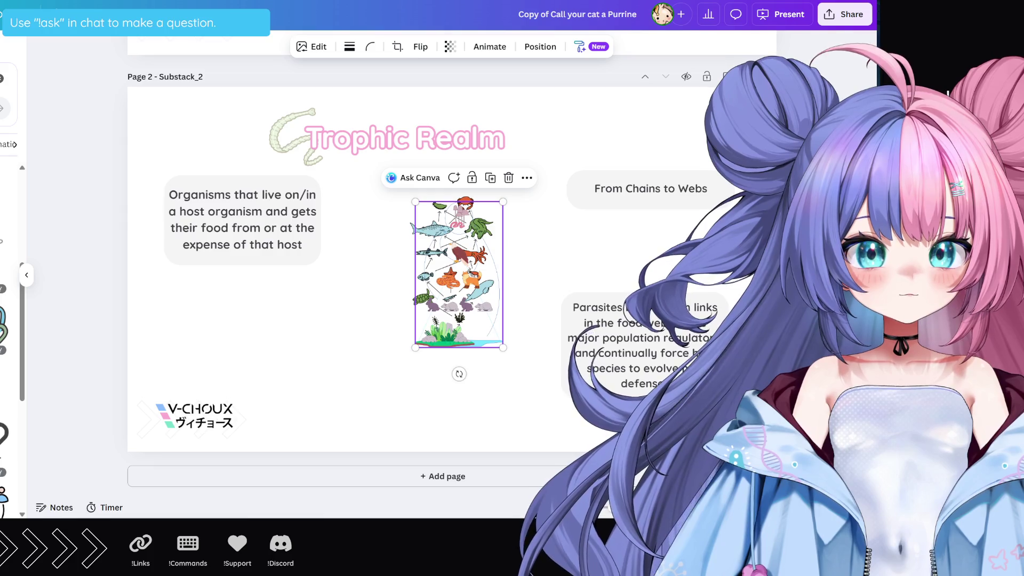
pyautogui.scroll(-2, 11, 320)
pyautogui.scroll(-2, 11, 320)
pyautogui.scroll(-2, 10, 320)
pyautogui.scroll(-2, 10, 320)
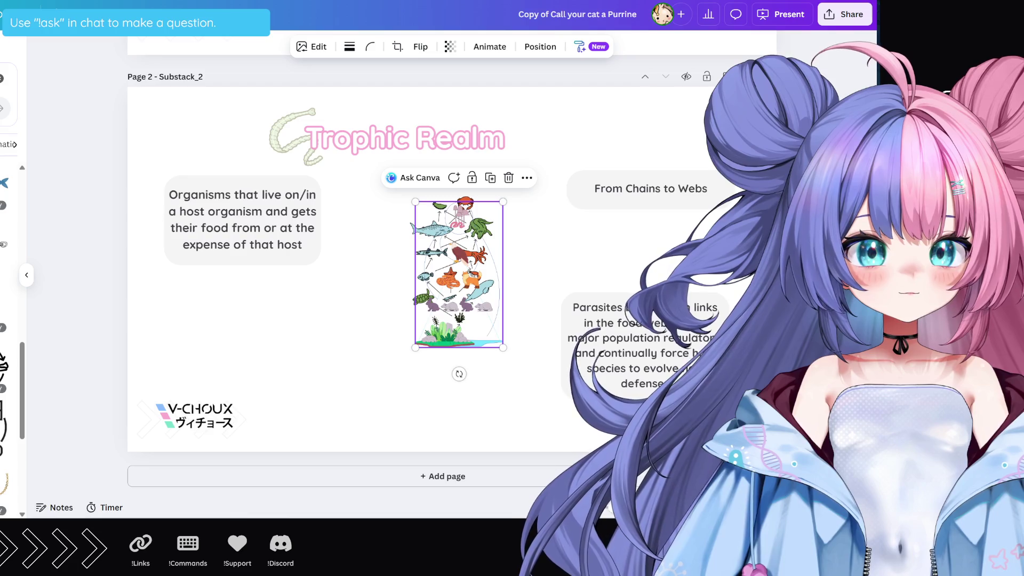
pyautogui.scroll(-2, 11, 319)
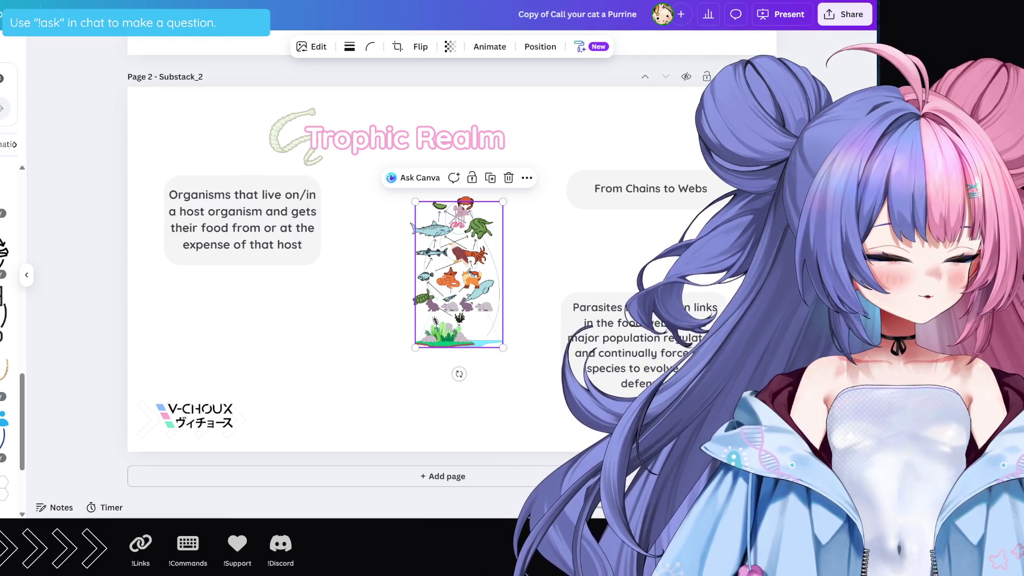
pyautogui.scroll(-2, 11, 320)
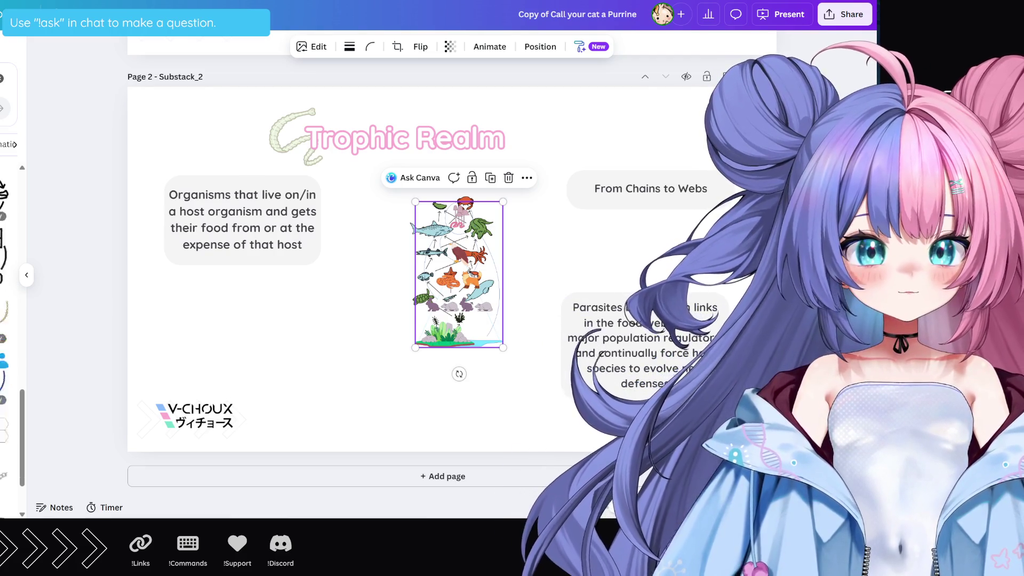
pyautogui.scroll(-2, 10, 320)
pyautogui.scroll(-2, 10, 320)
pyautogui.scroll(3, 11, 320)
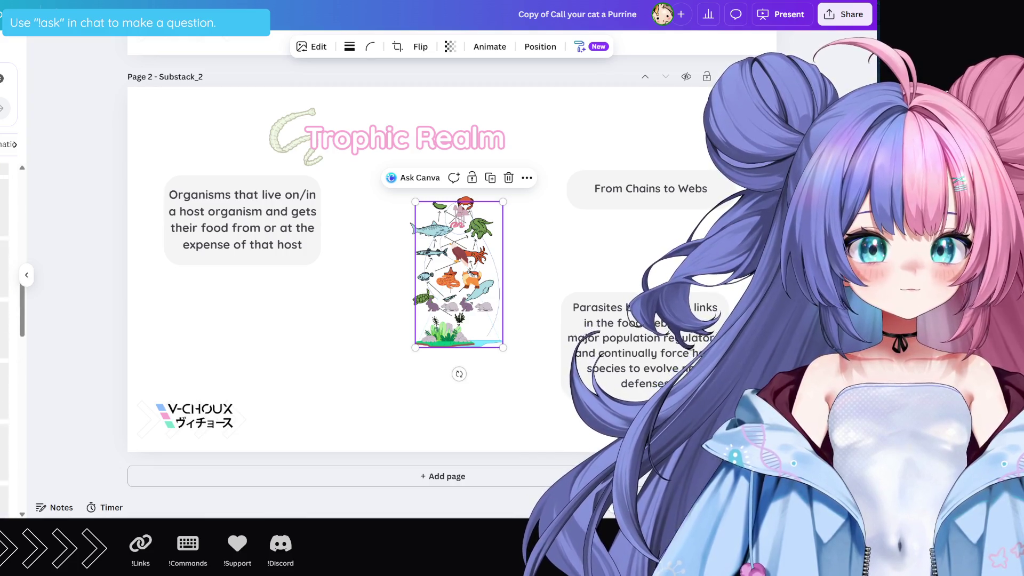
pyautogui.scroll(3, 11, 320)
pyautogui.scroll(2, 11, 319)
pyautogui.scroll(2, 11, 319)
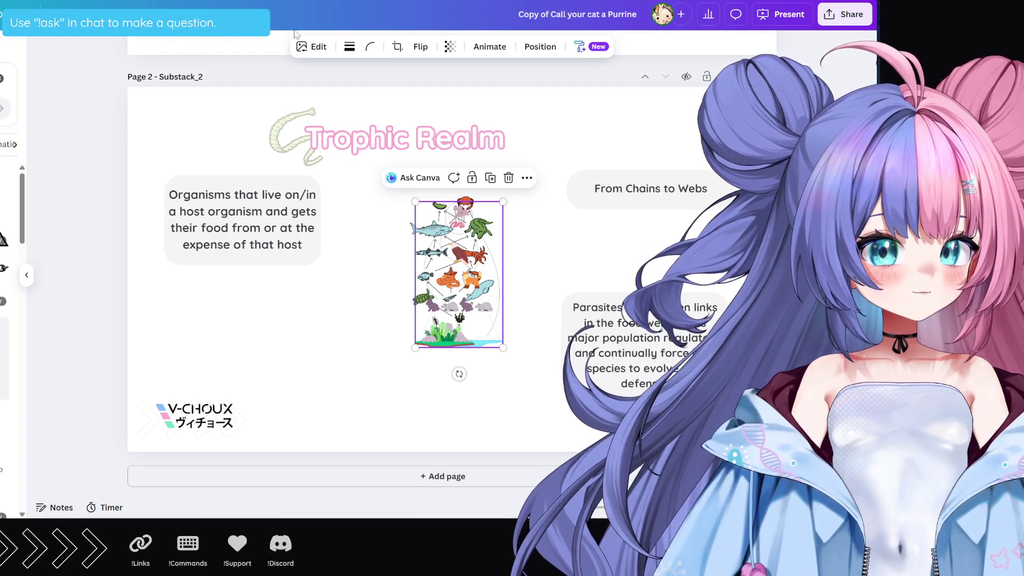
# Move the food-chain pyramid to the left, enlarge the food-web graphic, and scroll up to Page 1
pyautogui.moveTo(442, 273)
pyautogui.mouseDown()
pyautogui.moveTo(262, 314)
pyautogui.moveTo(202, 315)
pyautogui.mouseUp()
pyautogui.click(480, 299)
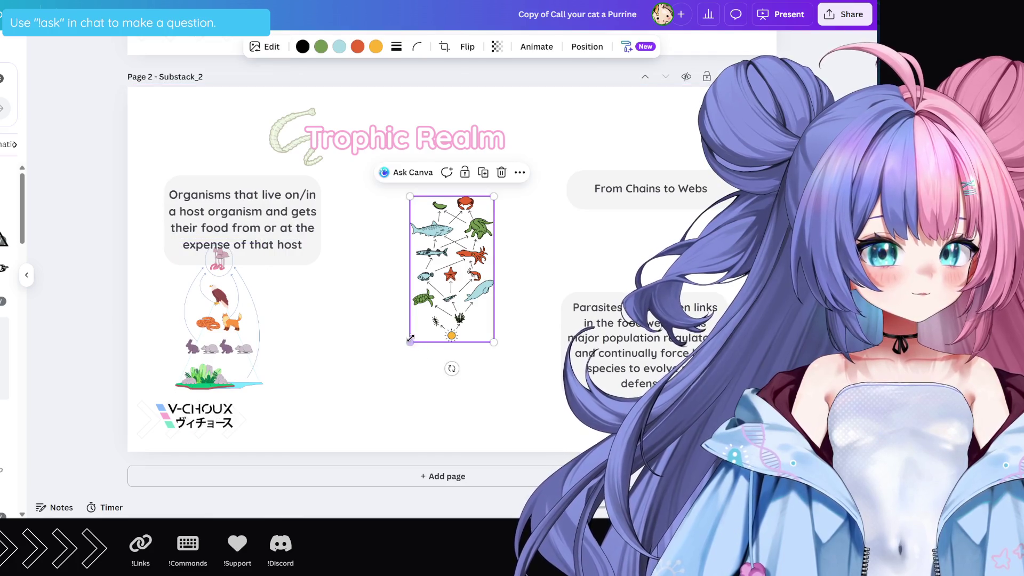
pyautogui.moveTo(410, 338)
pyautogui.mouseDown()
pyautogui.moveTo(354, 433)
pyautogui.moveTo(459, 322)
pyautogui.moveTo(485, 313)
pyautogui.mouseUp()
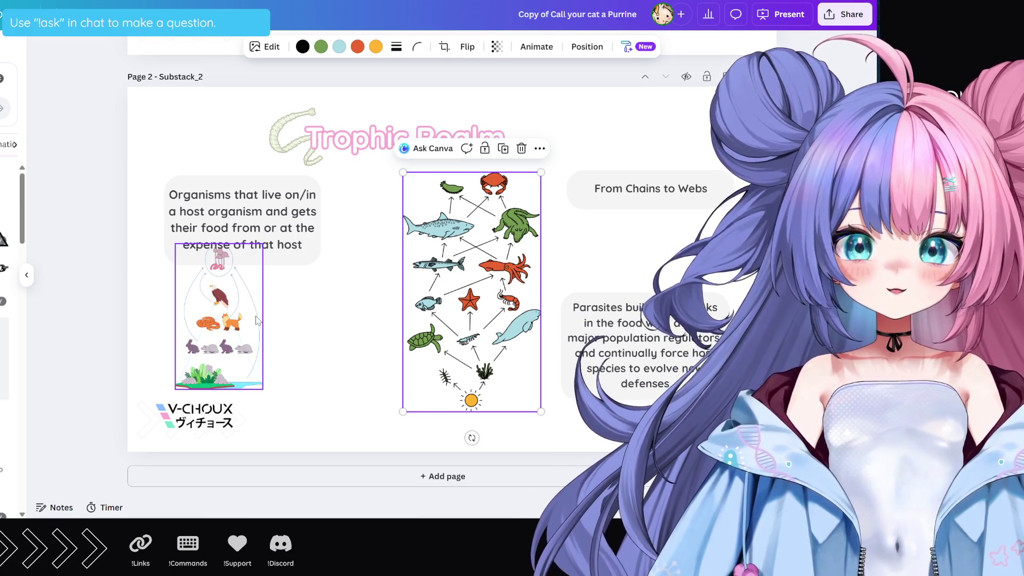
pyautogui.scroll(5, 432, 292)
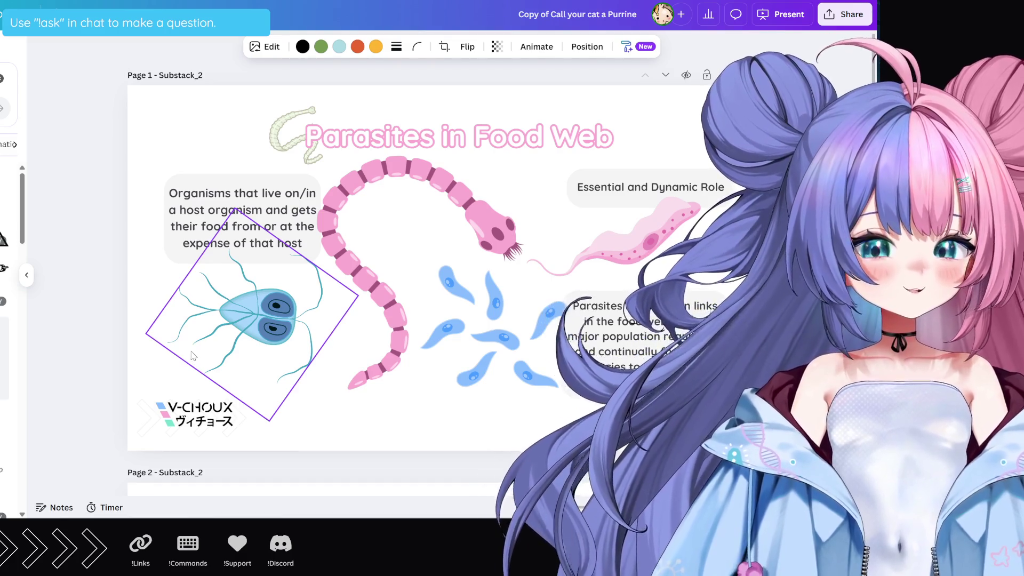
# Widen the host-organisms text box leftward and shift the pink worm slightly right and down
pyautogui.click(373, 352)
pyautogui.click(433, 418)
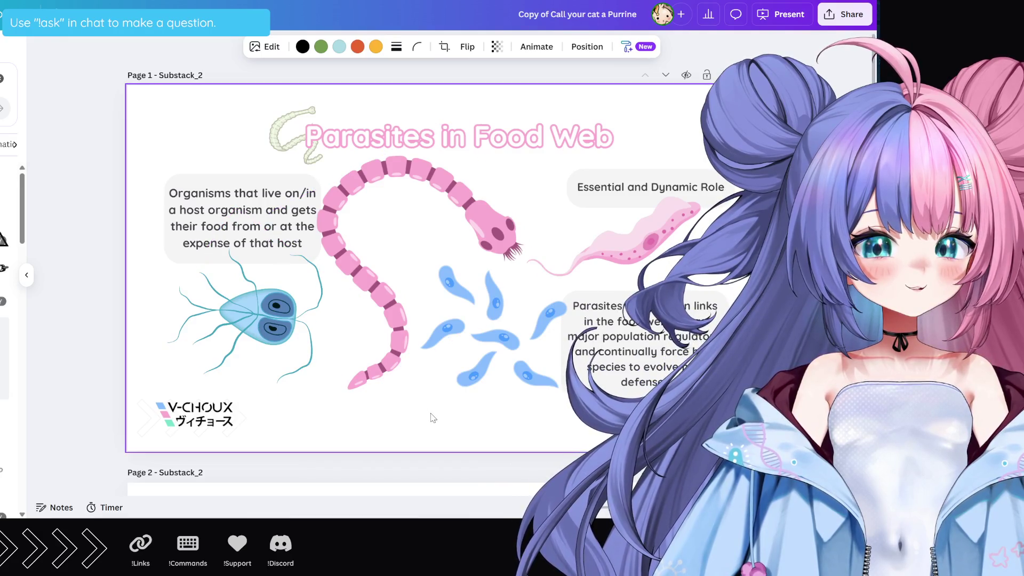
pyautogui.click(195, 259)
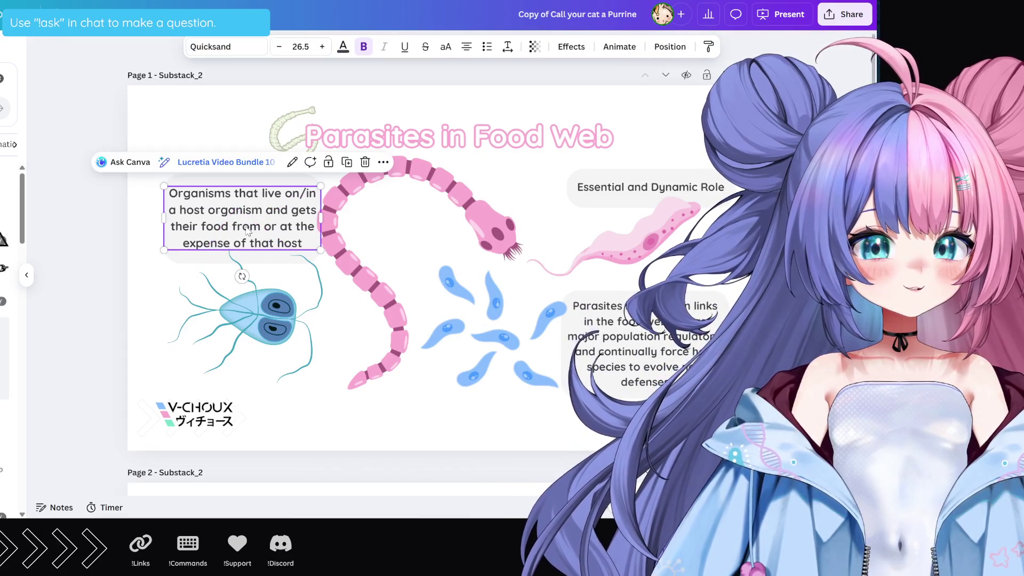
pyautogui.moveTo(164, 220)
pyautogui.mouseDown()
pyautogui.moveTo(148, 219)
pyautogui.moveTo(161, 217)
pyautogui.mouseUp()
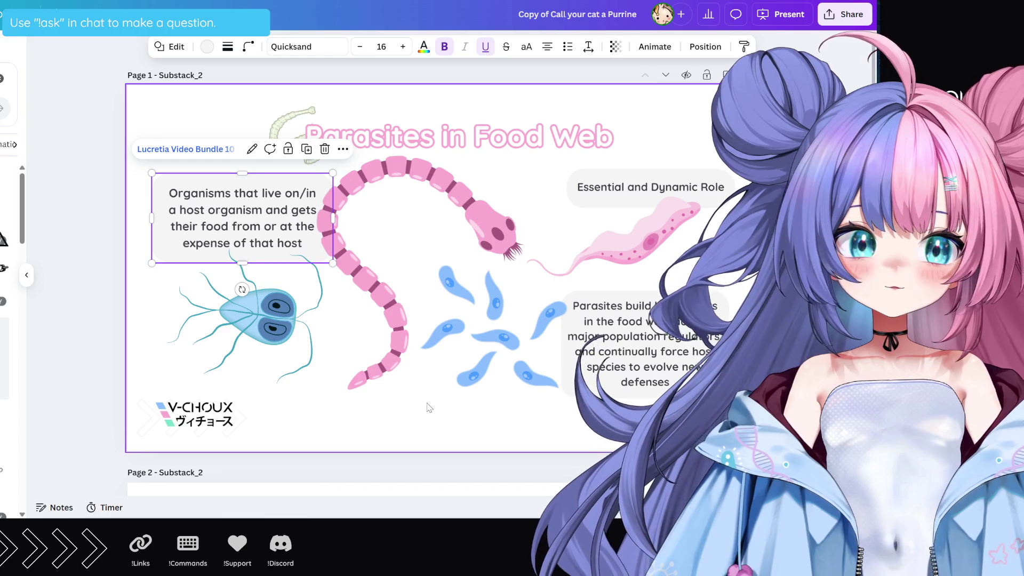
pyautogui.moveTo(368, 247); pyautogui.dragTo(378, 253)
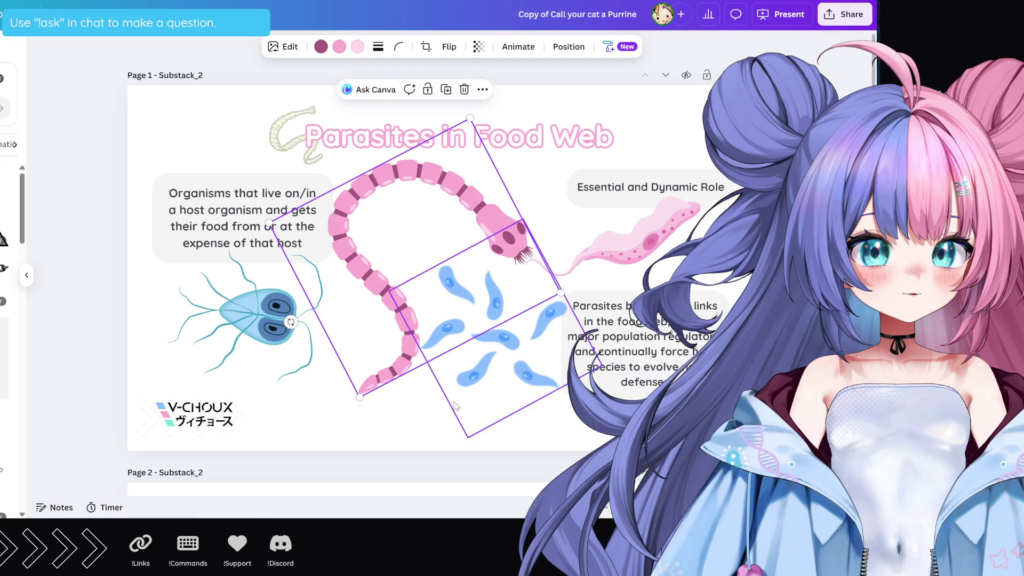
# Reposition the parasites text box with its rounded background slightly lower
pyautogui.click(570, 445)
pyautogui.click(570, 352)
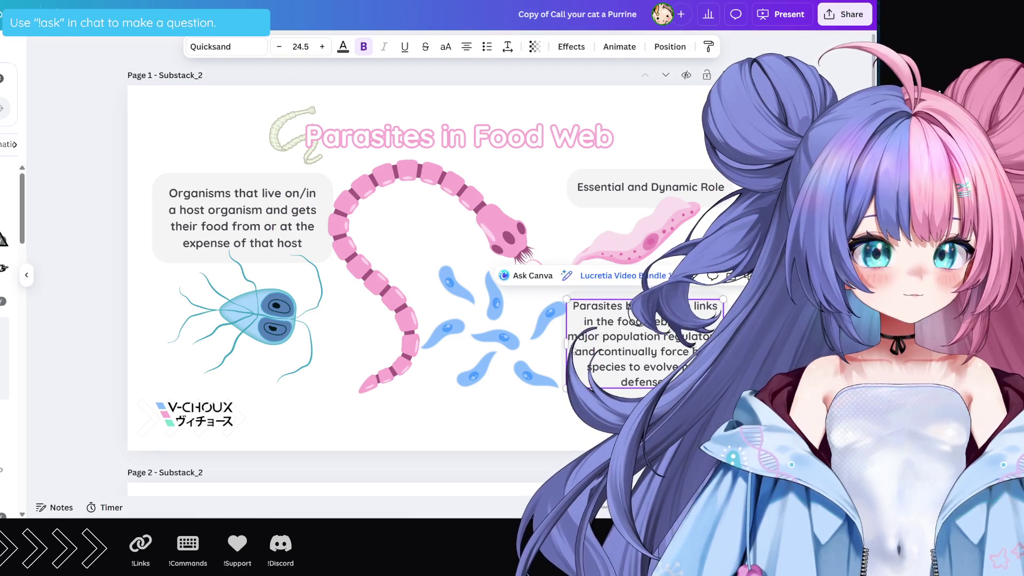
pyautogui.click(560, 350)
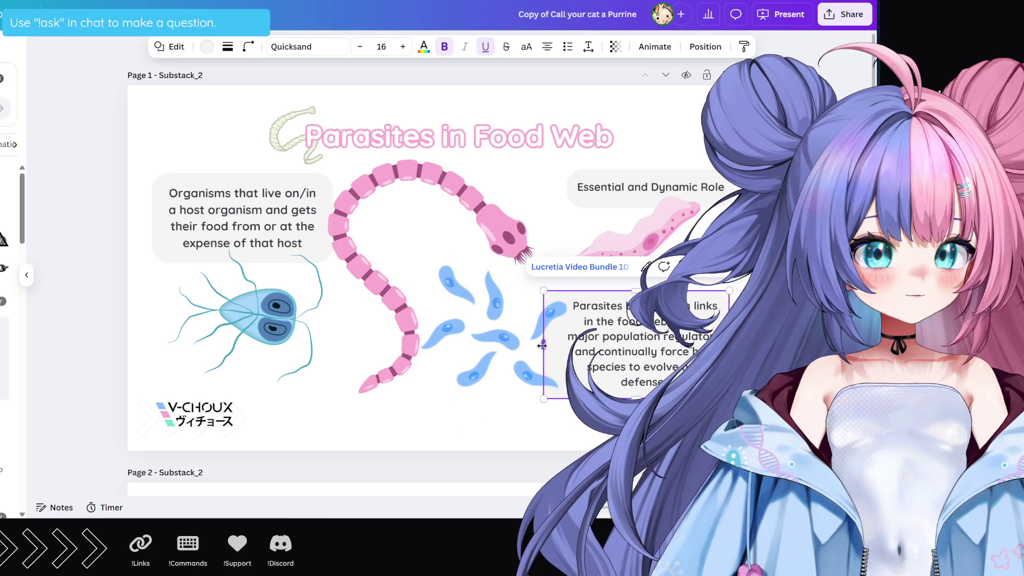
pyautogui.moveTo(565, 347); pyautogui.dragTo(568, 347)
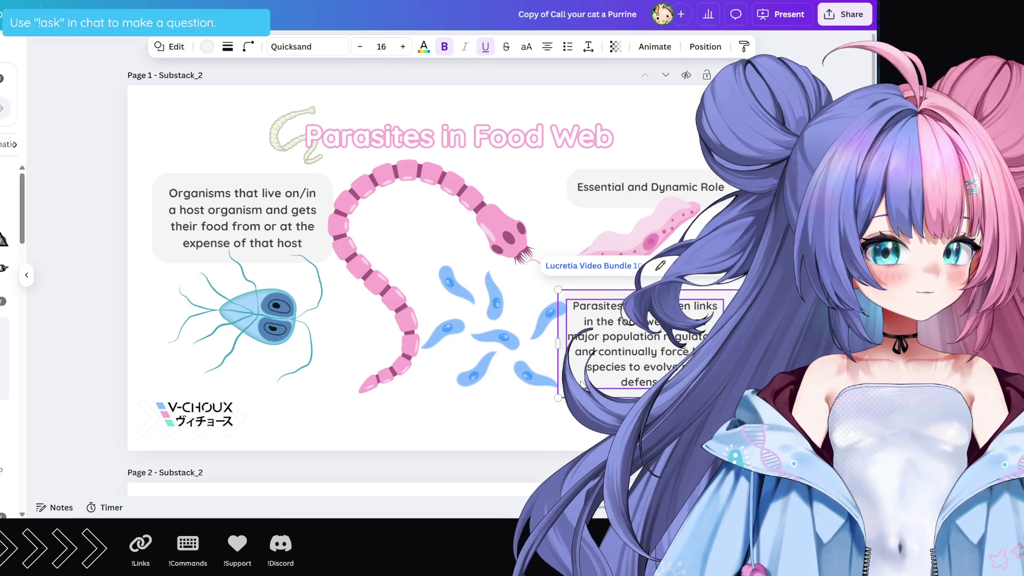
pyautogui.moveTo(569, 347); pyautogui.dragTo(564, 347)
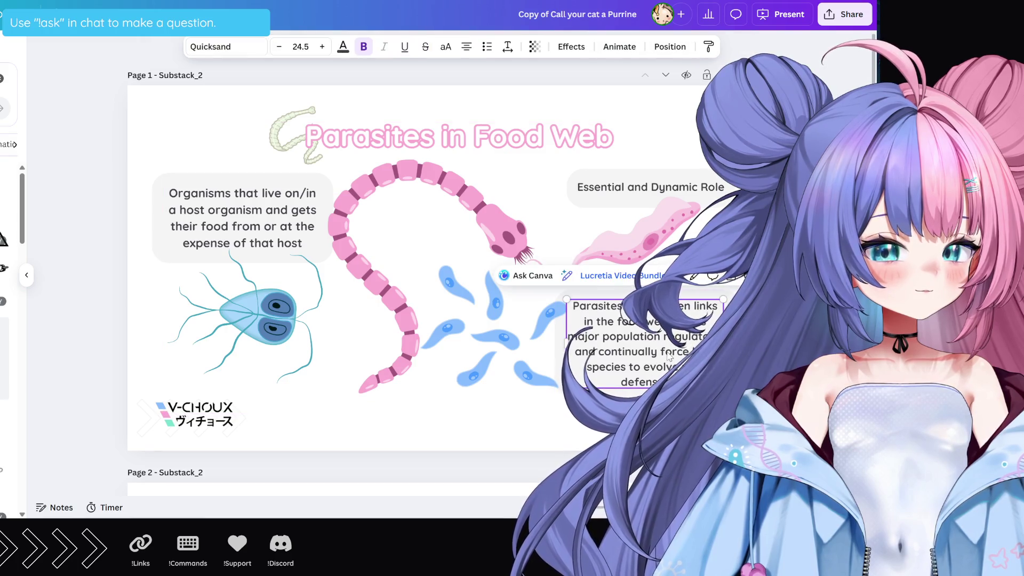
pyautogui.moveTo(664, 351); pyautogui.dragTo(670, 357)
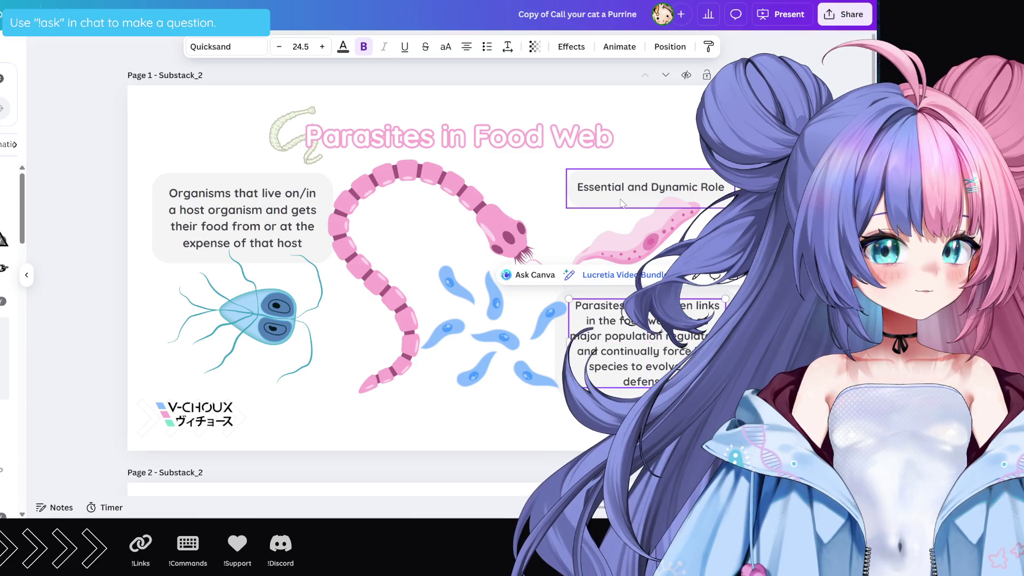
# Widen the Essential and Dynamic Role box leftward
pyautogui.click(585, 202)
pyautogui.moveTo(566, 193)
pyautogui.mouseDown()
pyautogui.moveTo(555, 192)
pyautogui.moveTo(569, 191)
pyautogui.mouseUp()
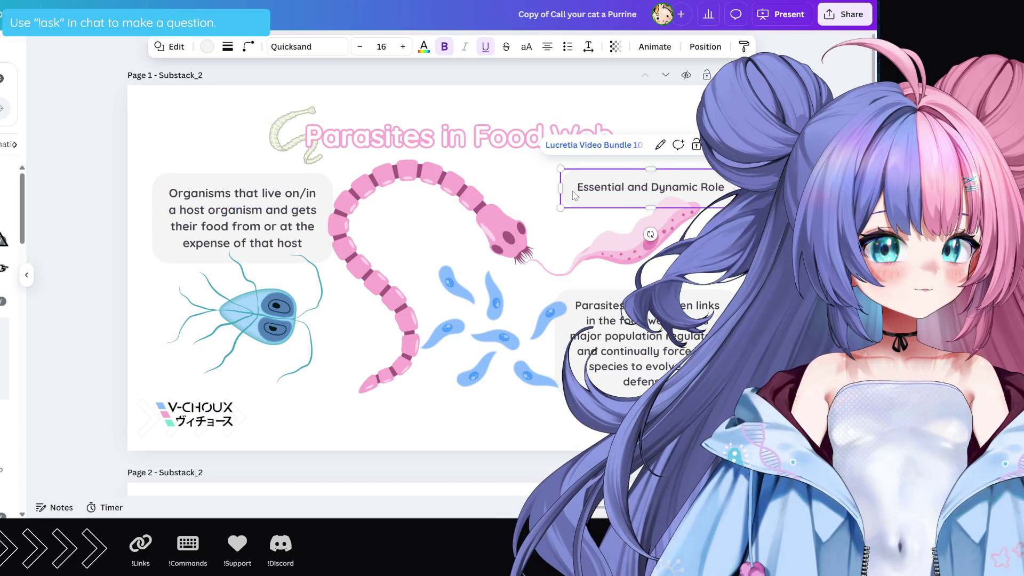
pyautogui.click(616, 220)
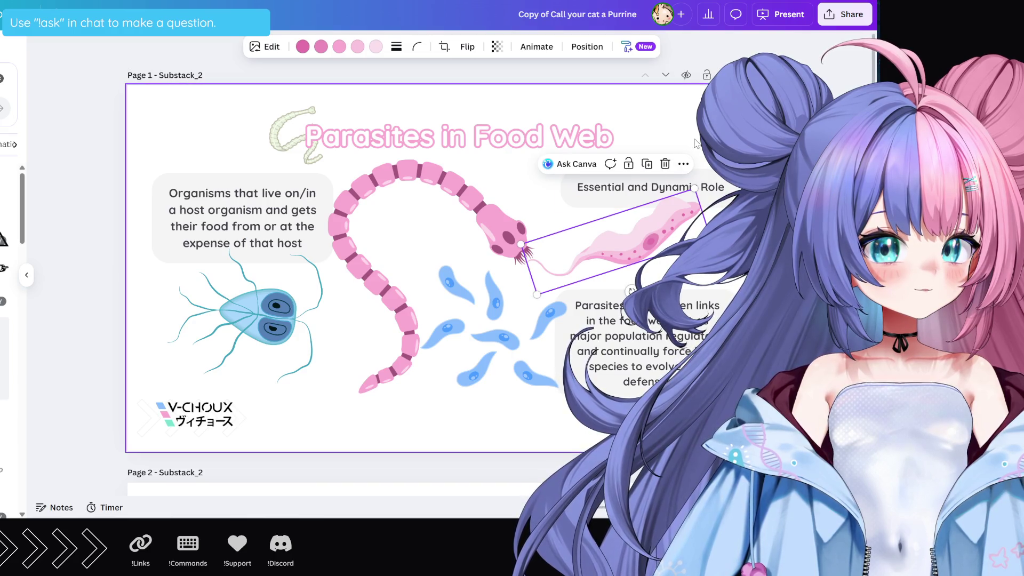
# Move the Essential and Dynamic Role box left and fine-tune the Parasites text box position
pyautogui.click(711, 193)
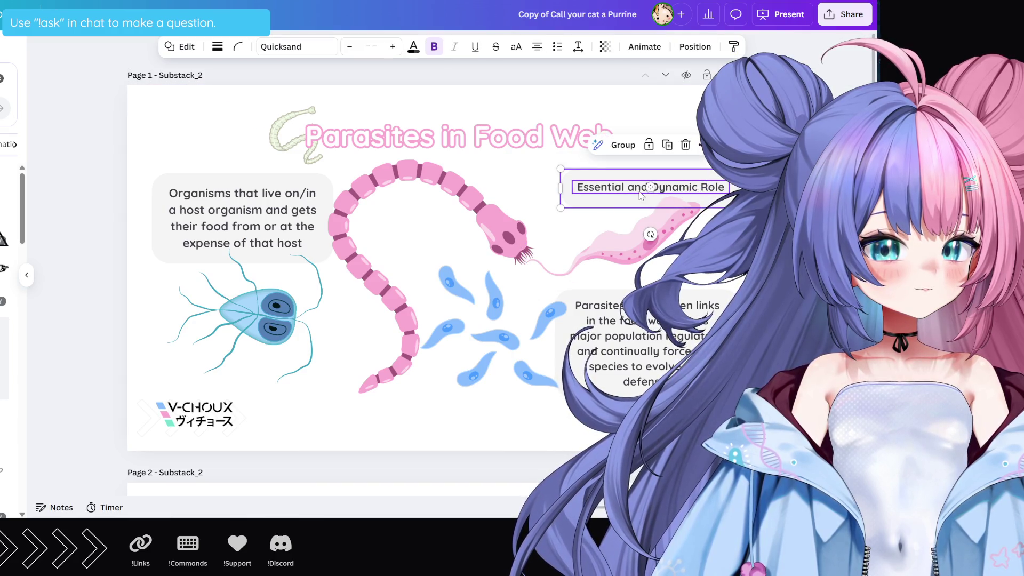
pyautogui.moveTo(628, 201); pyautogui.dragTo(615, 198)
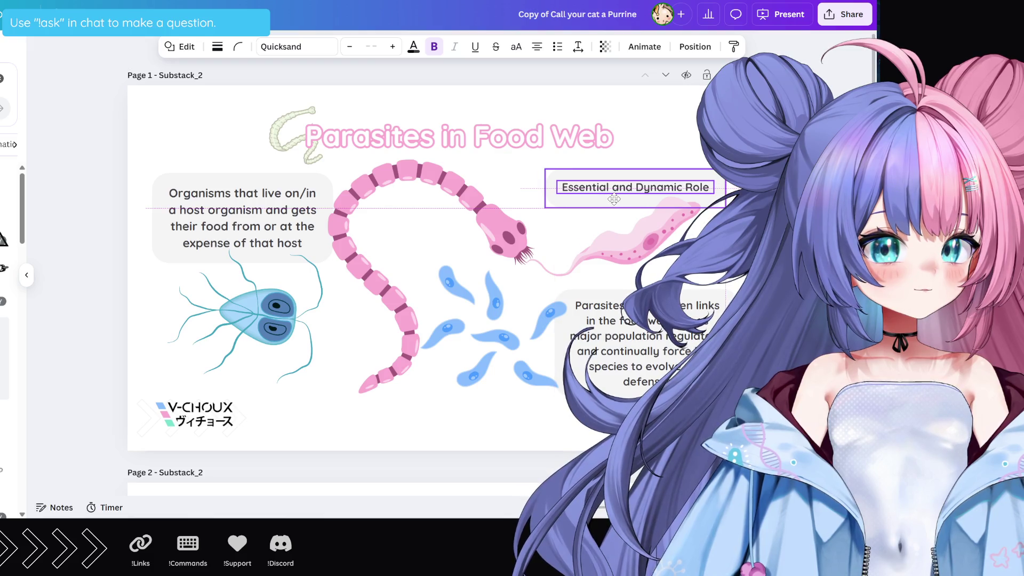
pyautogui.click(661, 350)
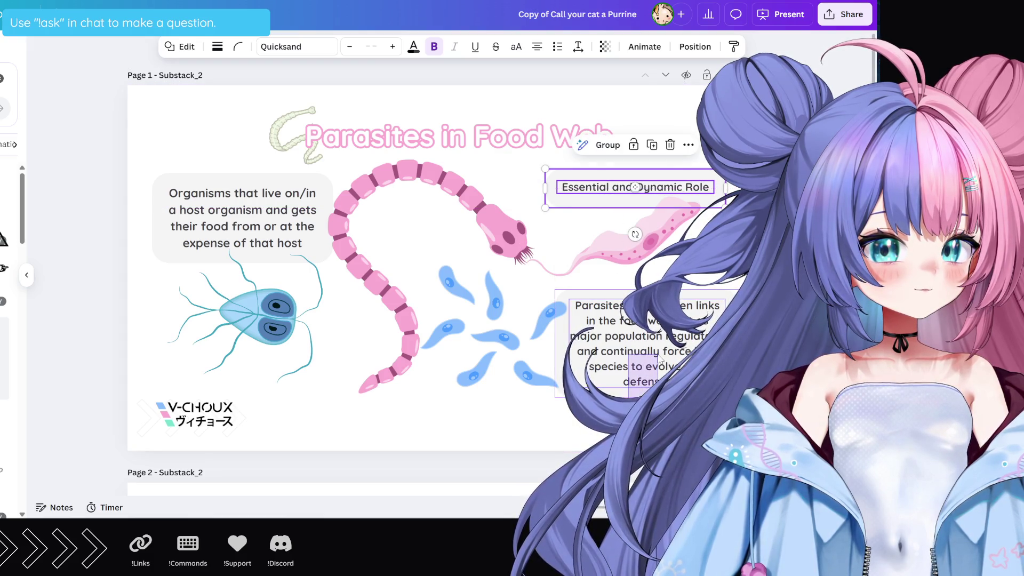
pyautogui.moveTo(662, 351); pyautogui.dragTo(658, 355)
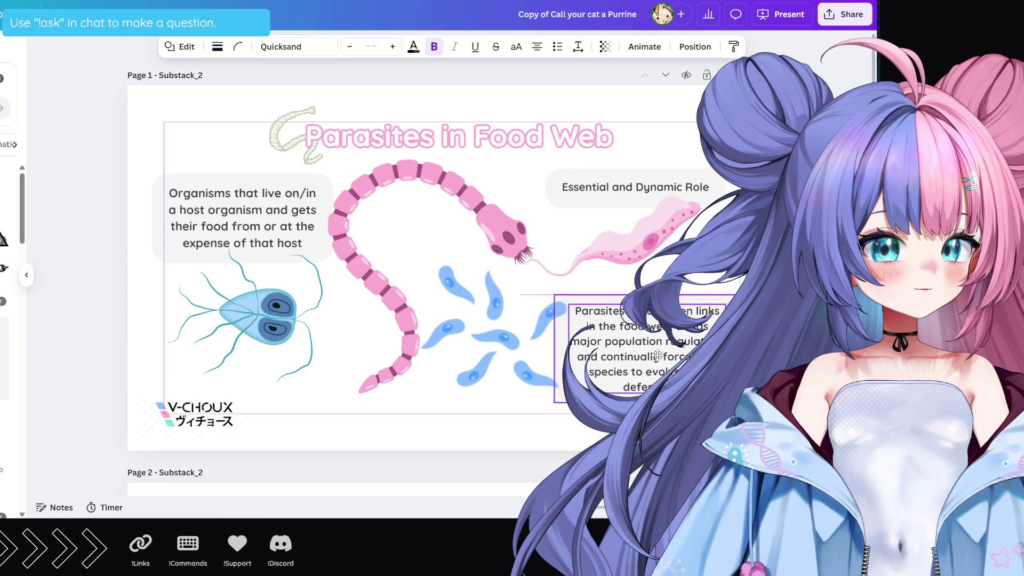
pyautogui.moveTo(658, 355); pyautogui.dragTo(658, 348)
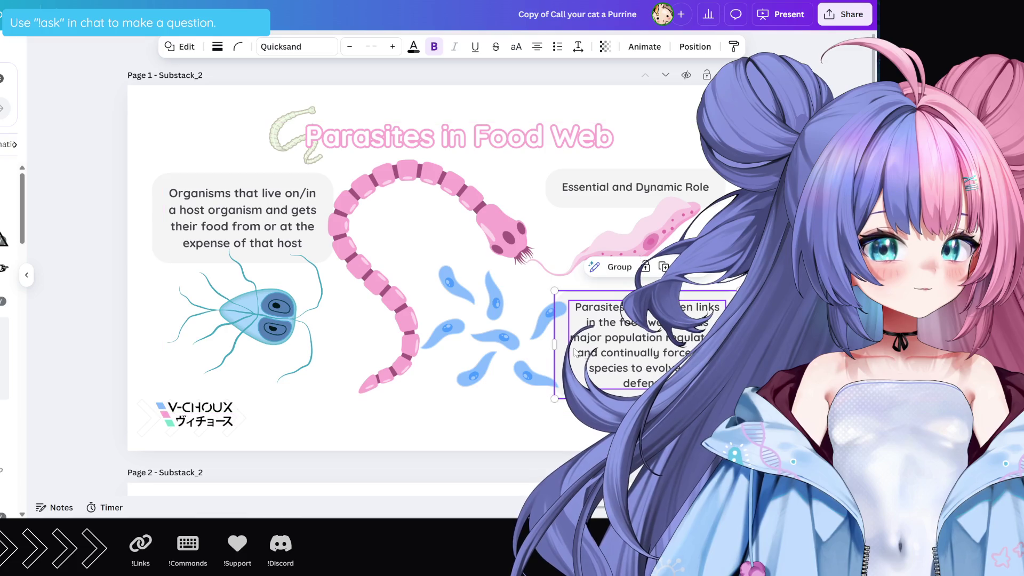
# Shrink and reposition the blue parasites image, and nudge the pink parasite into place
pyautogui.click(510, 337)
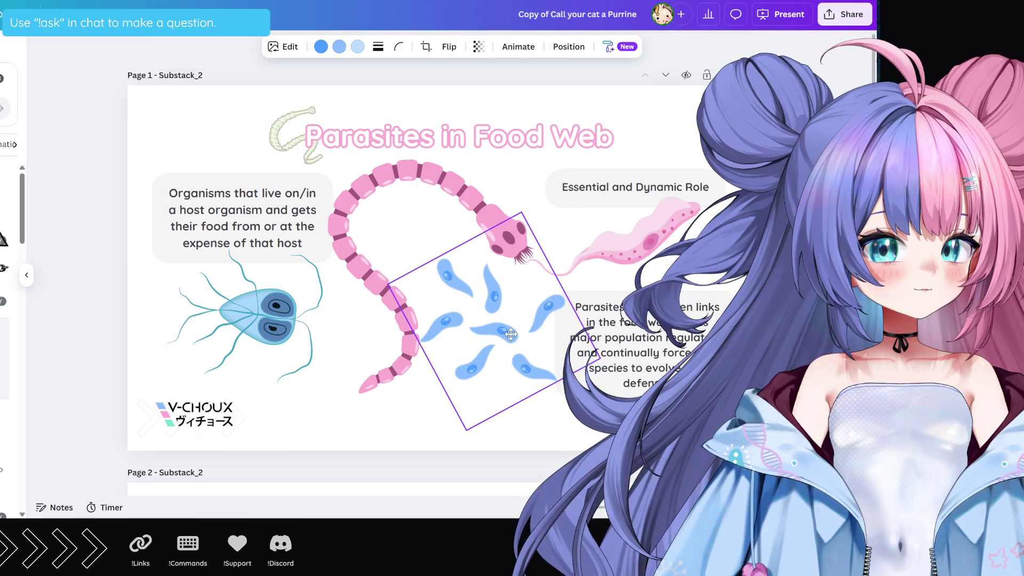
pyautogui.moveTo(512, 337); pyautogui.dragTo(512, 329)
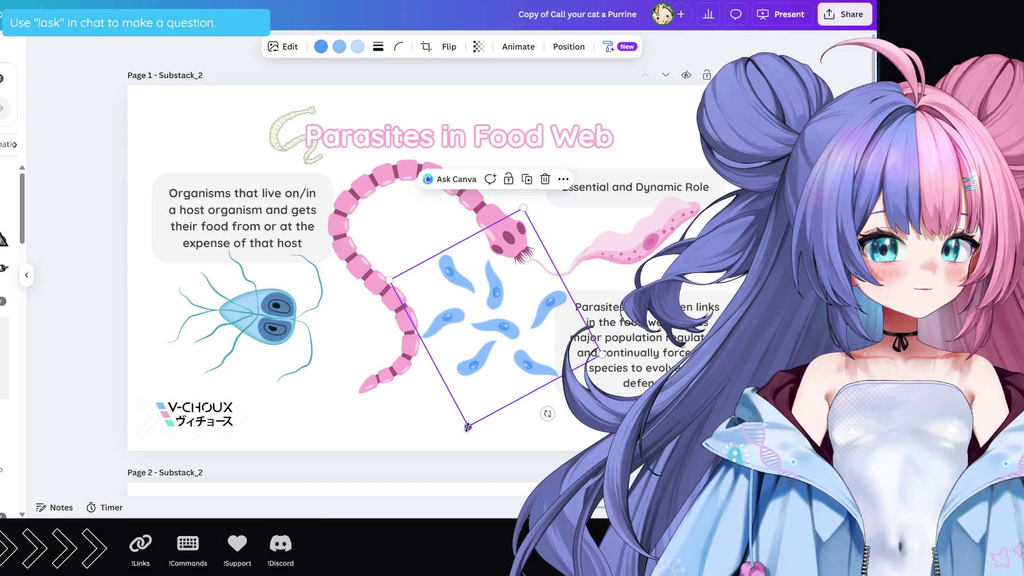
pyautogui.moveTo(468, 426); pyautogui.dragTo(472, 405)
pyautogui.moveTo(506, 317); pyautogui.dragTo(506, 330)
pyautogui.click(635, 241)
pyautogui.moveTo(634, 241); pyautogui.dragTo(636, 244)
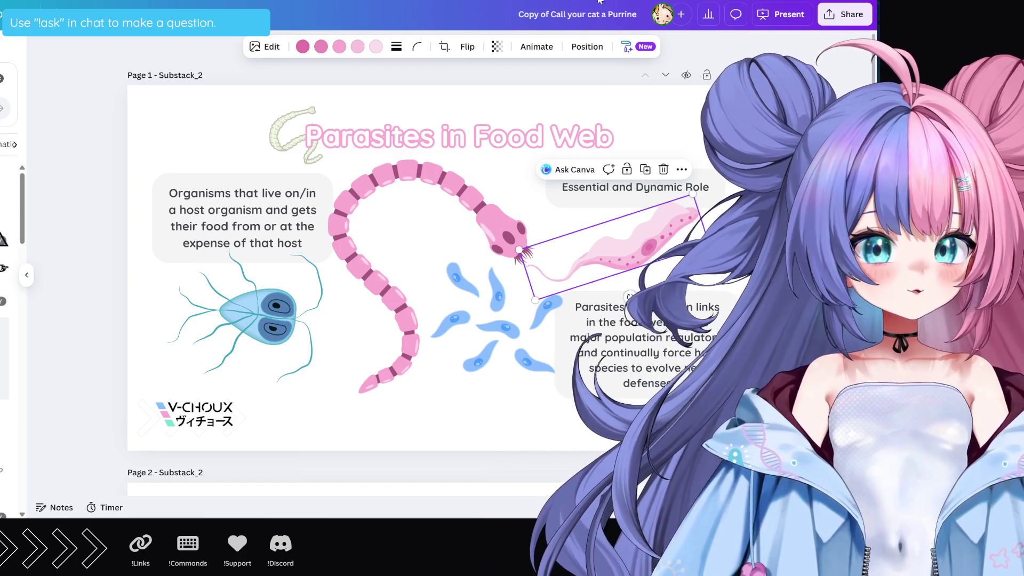
# Shrink the giardia illustration, lower the Organisms text box, and nudge the giardia up-left
pyautogui.click(288, 280)
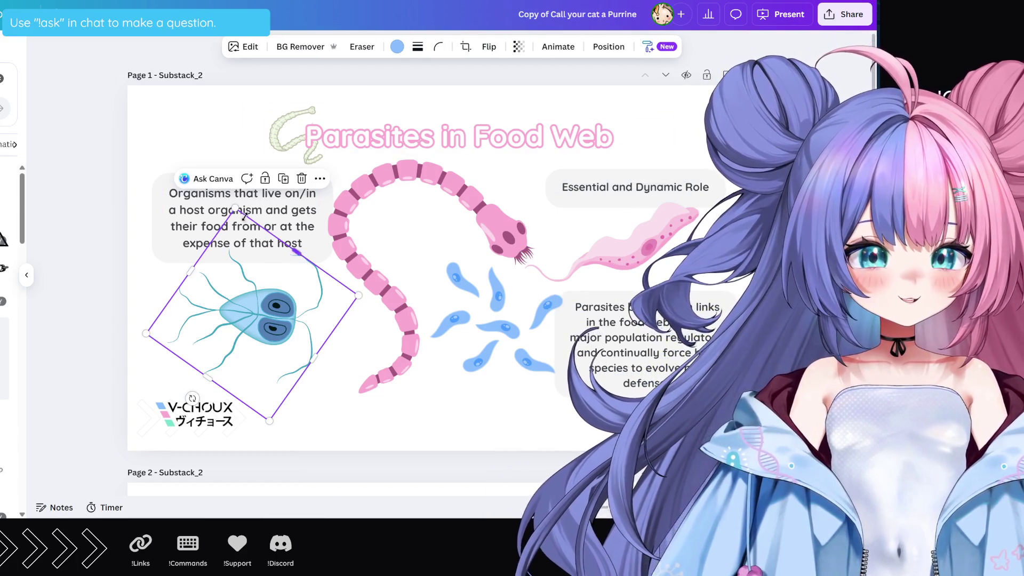
pyautogui.moveTo(235, 208); pyautogui.dragTo(242, 256)
pyautogui.click(222, 212)
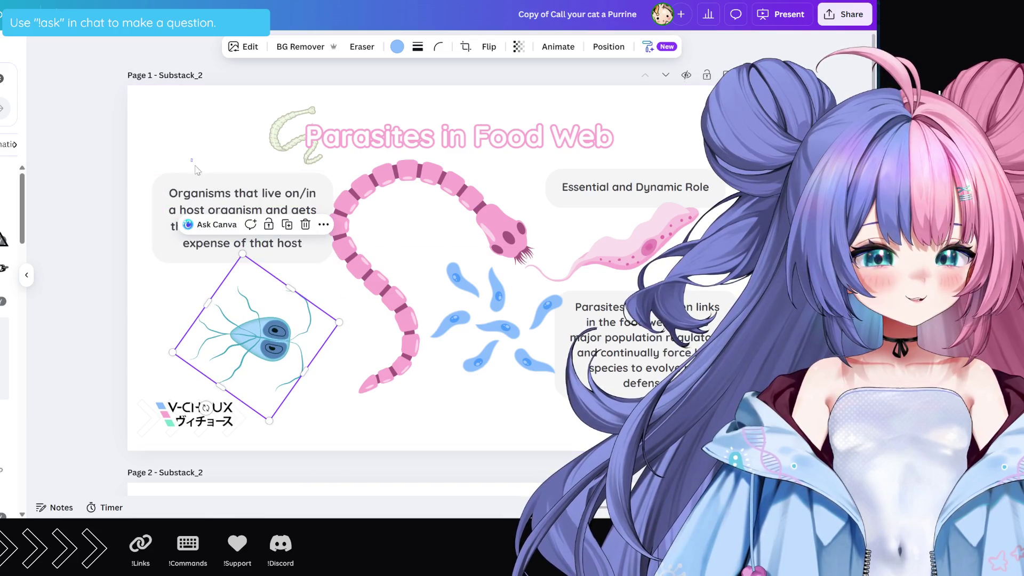
pyautogui.moveTo(223, 212); pyautogui.dragTo(223, 225)
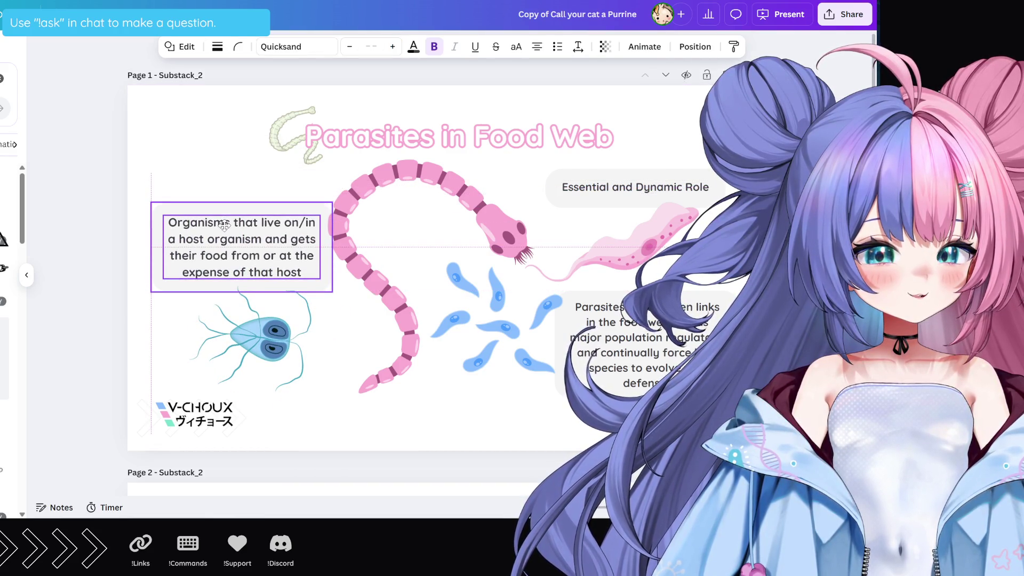
pyautogui.click(280, 354)
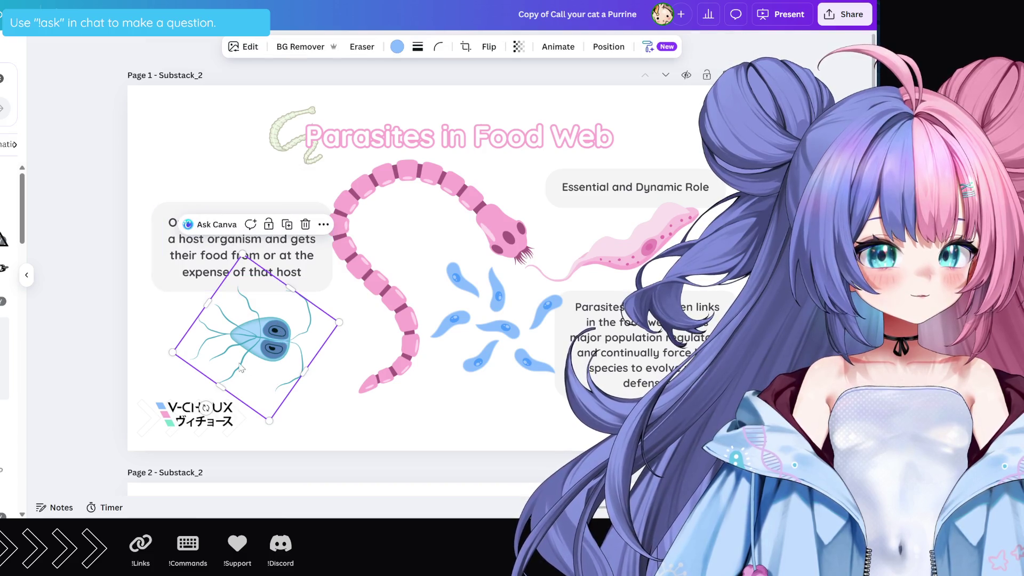
pyautogui.moveTo(262, 356); pyautogui.dragTo(260, 353)
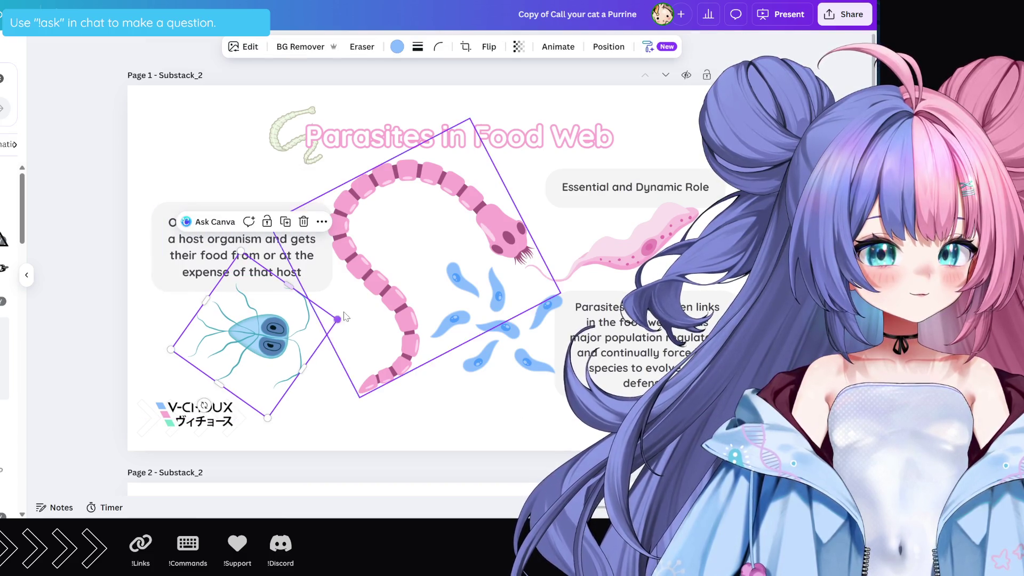
# Shrink the blue parasites, move them down-right, and shift the pink parasite right
pyautogui.click(482, 341)
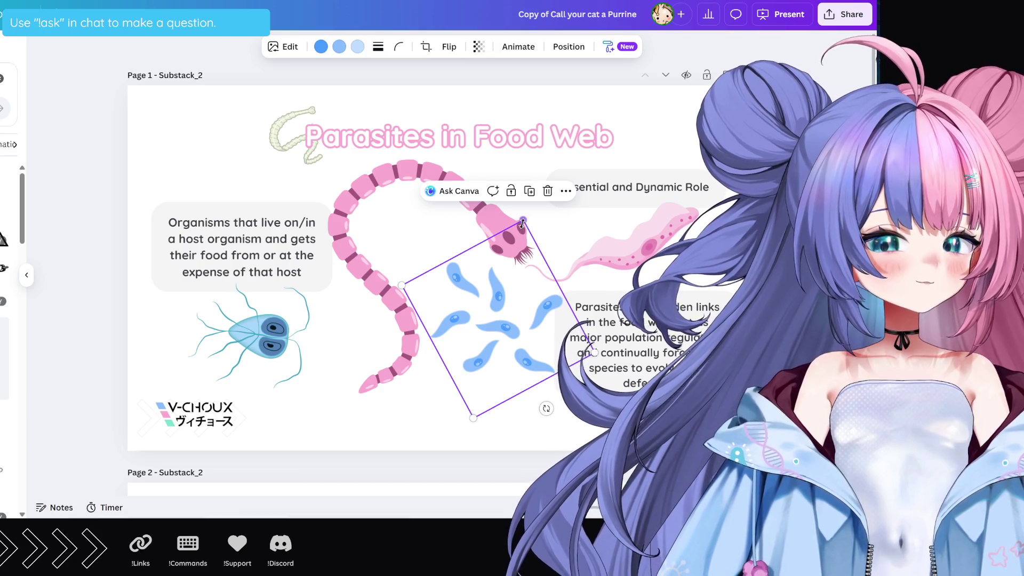
pyautogui.moveTo(522, 222)
pyautogui.mouseDown()
pyautogui.moveTo(520, 272)
pyautogui.moveTo(529, 274)
pyautogui.mouseUp()
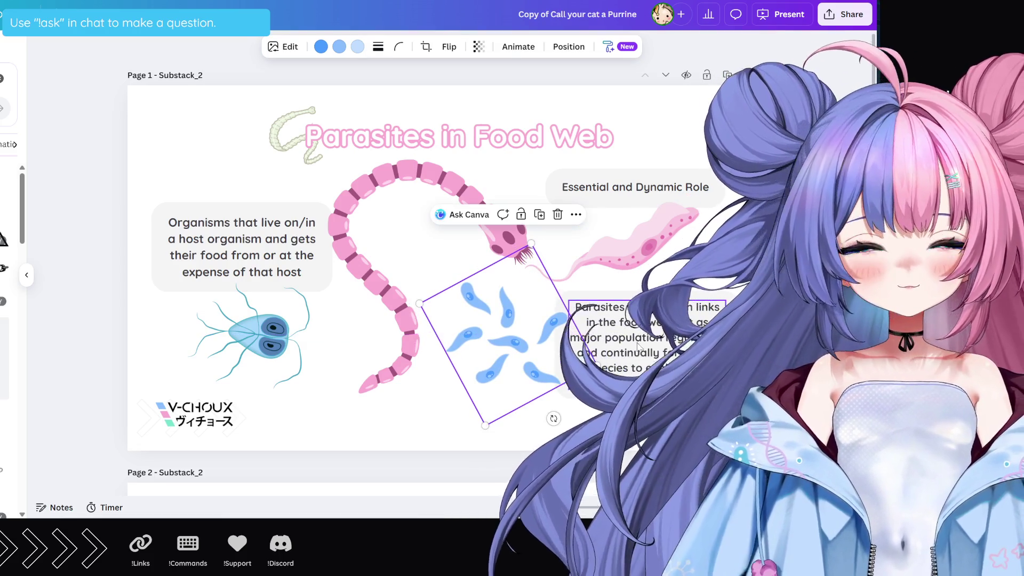
pyautogui.click(532, 253)
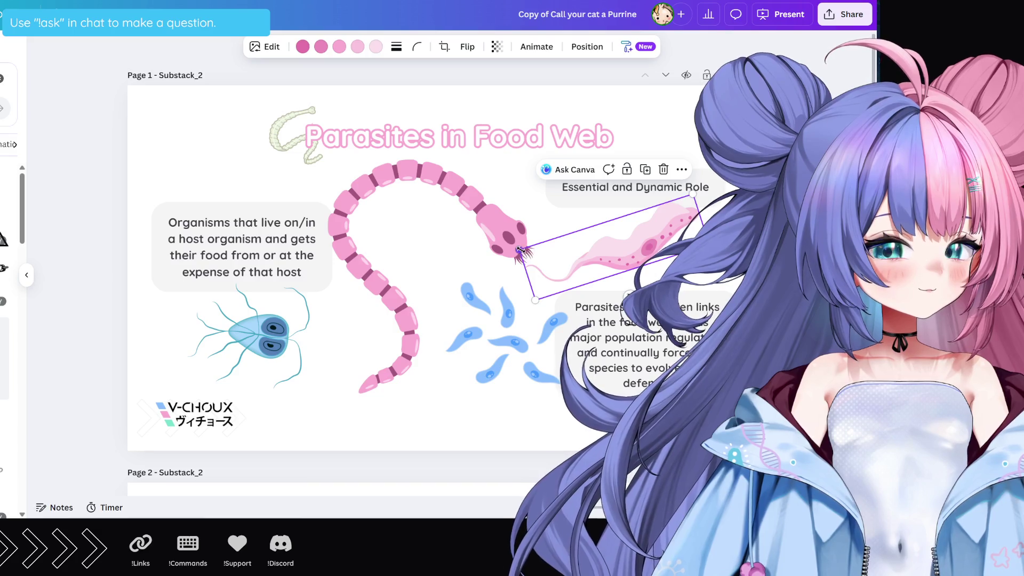
pyautogui.moveTo(521, 249); pyautogui.dragTo(537, 249)
pyautogui.moveTo(616, 255); pyautogui.dragTo(632, 253)
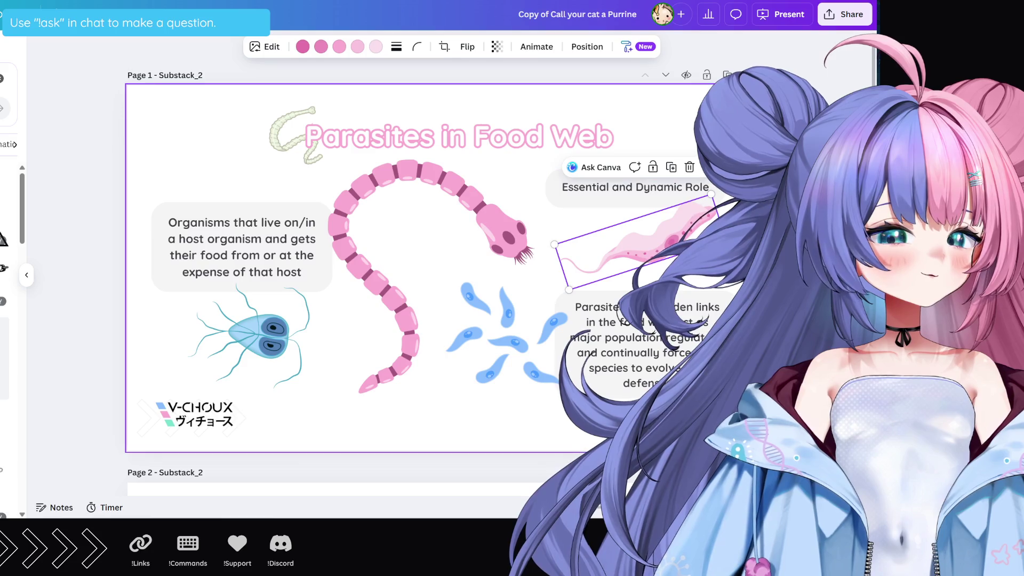
# Lower the Essential and Dynamic Role box, tilt the pink parasite into place, and shrink the blue group
pyautogui.moveTo(687, 208); pyautogui.dragTo(688, 219)
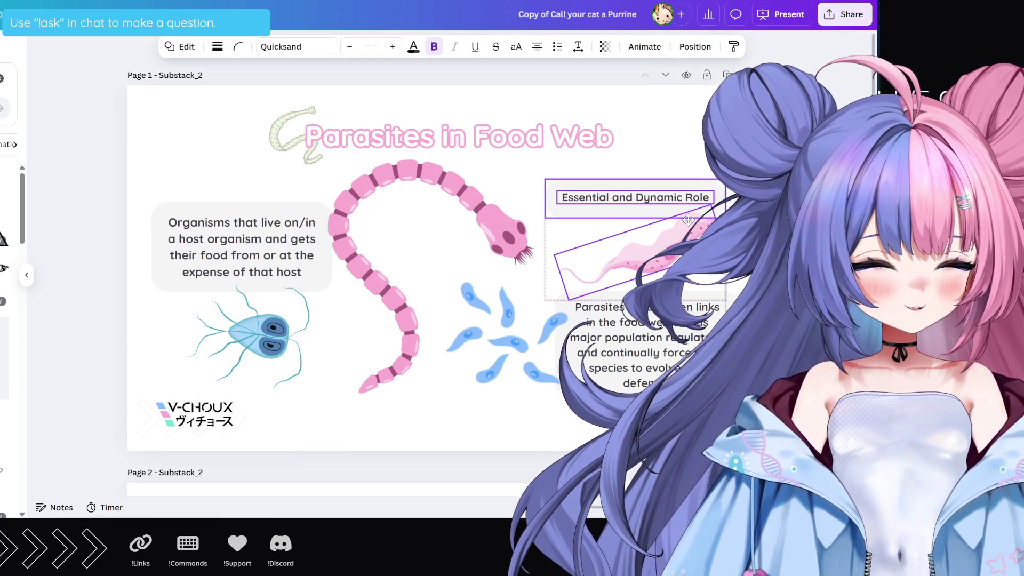
pyautogui.moveTo(639, 256); pyautogui.dragTo(679, 235)
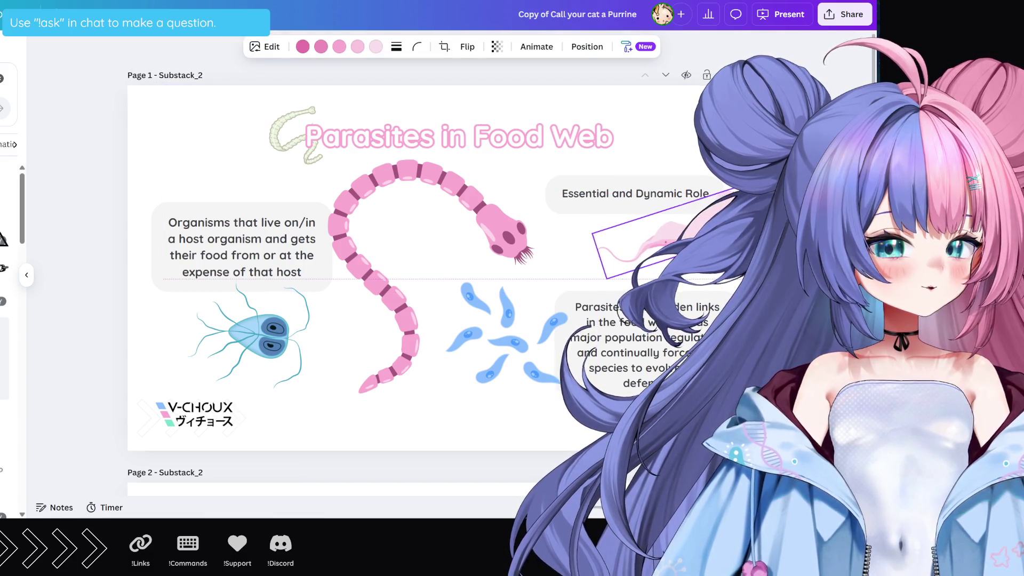
pyautogui.moveTo(678, 235); pyautogui.dragTo(672, 245)
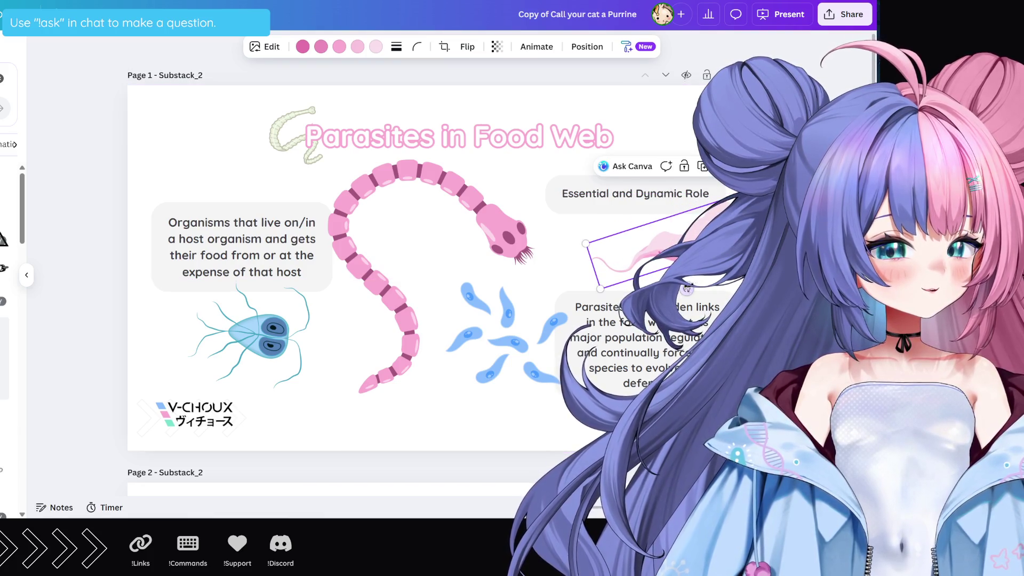
pyautogui.moveTo(687, 289); pyautogui.dragTo(702, 240)
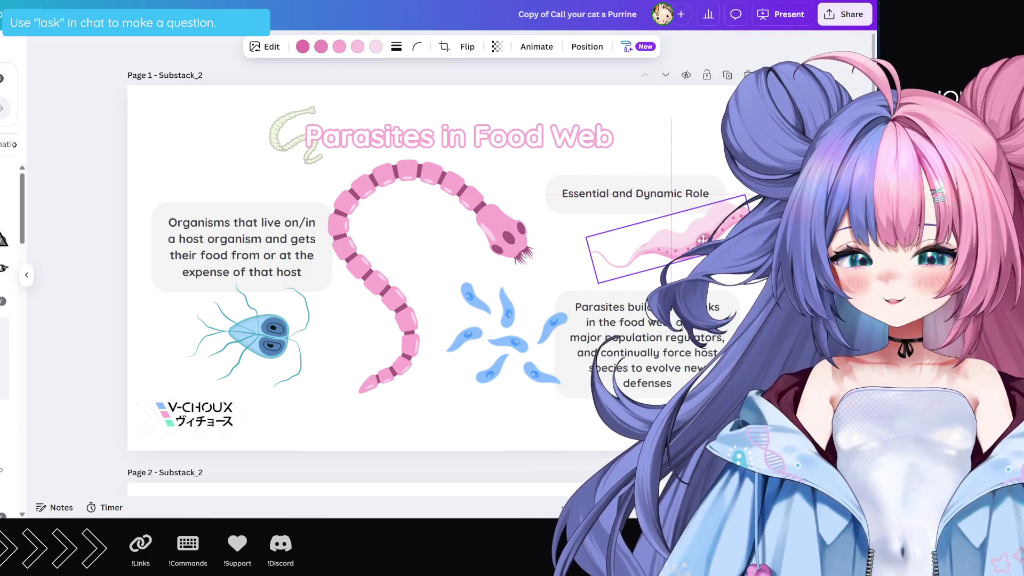
pyautogui.click(520, 318)
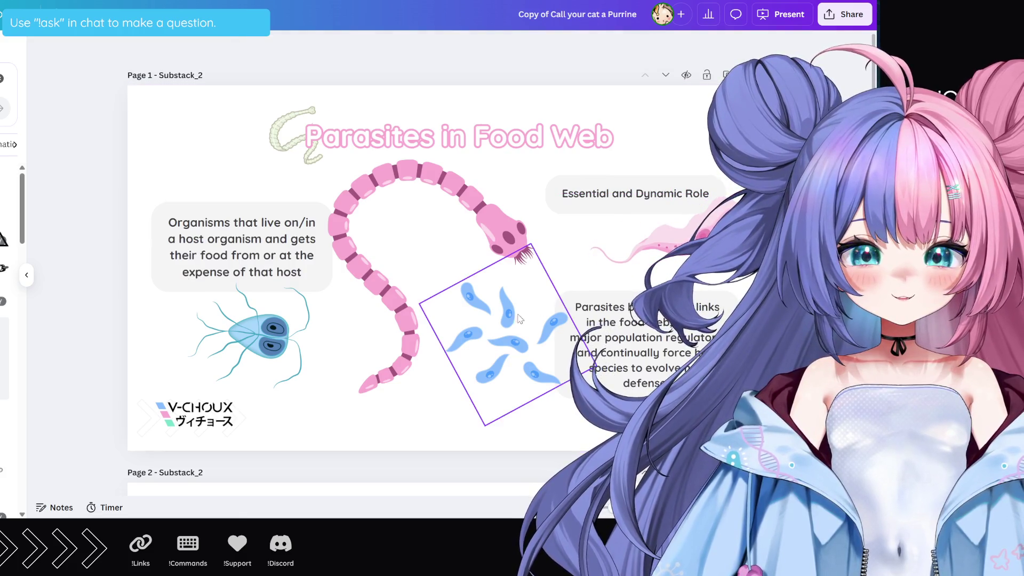
pyautogui.moveTo(421, 304); pyautogui.dragTo(445, 312)
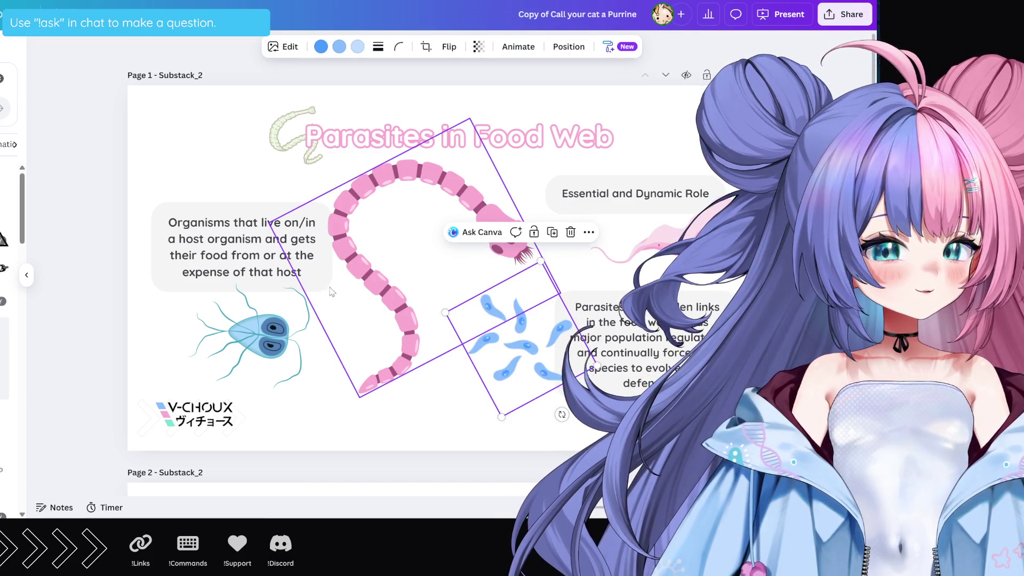
# Adjust the giardia's colour and change the parasites image to another blue shade
pyautogui.click(290, 337)
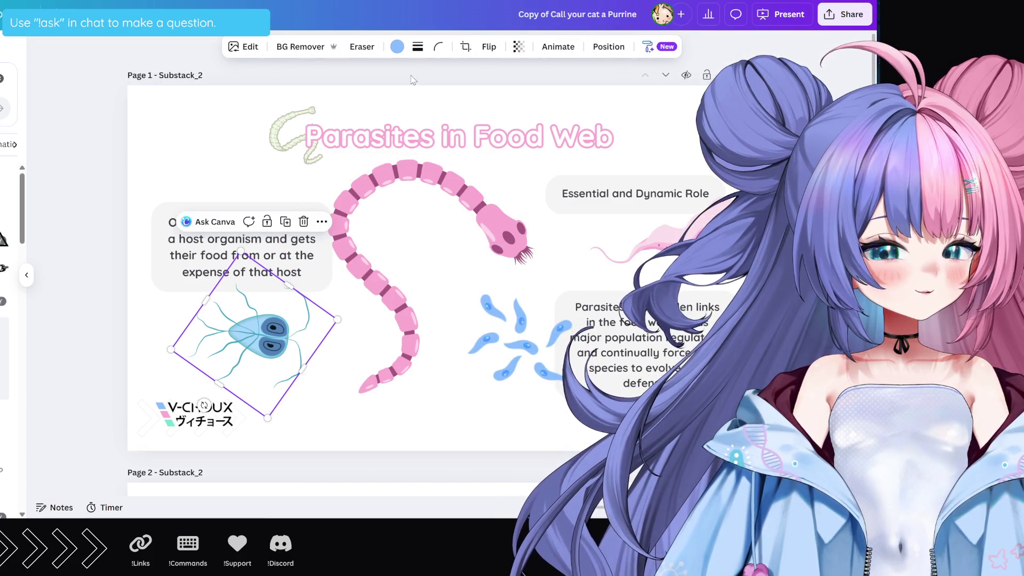
pyautogui.click(397, 47)
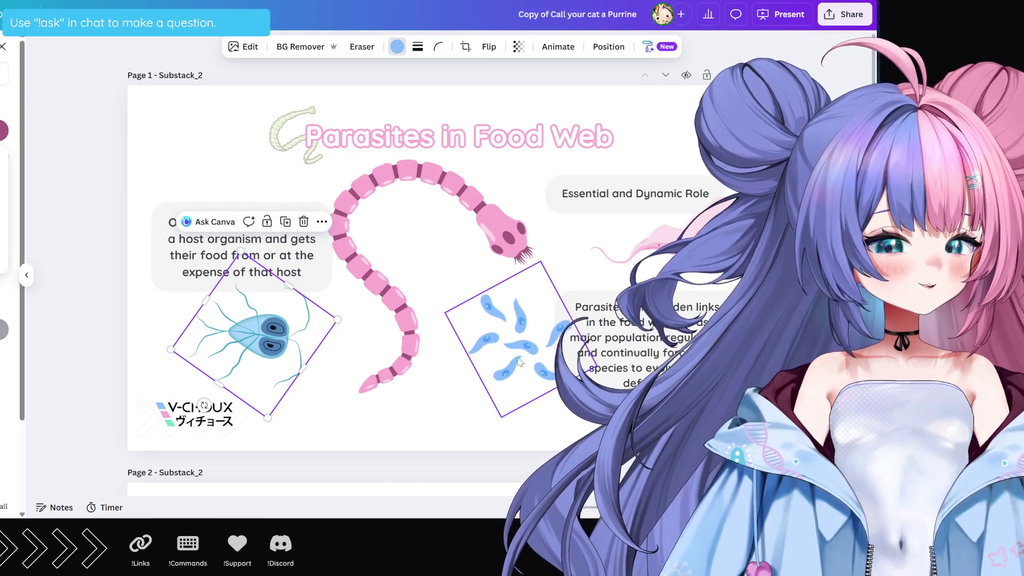
pyautogui.click(509, 341)
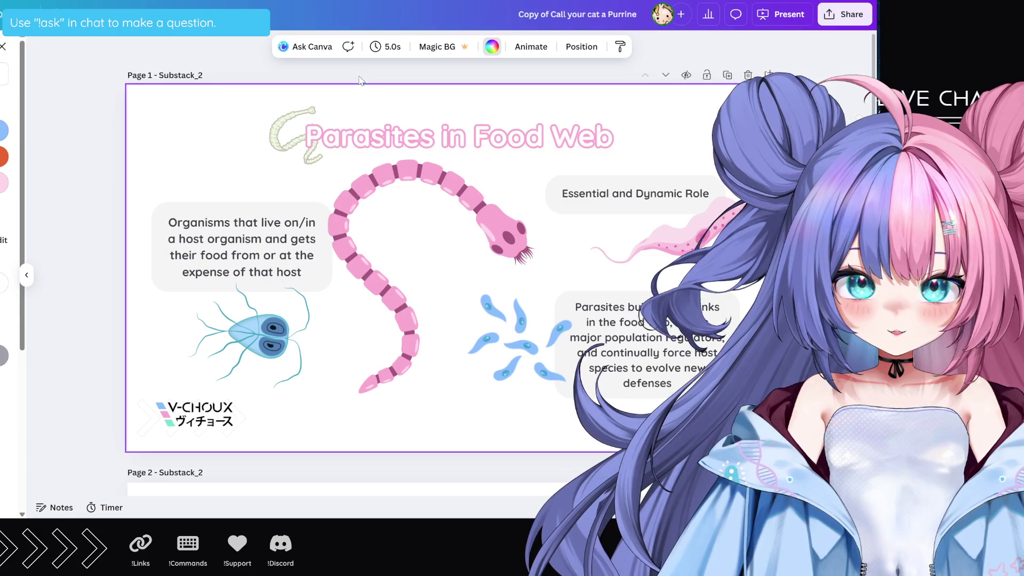
pyautogui.click(339, 47)
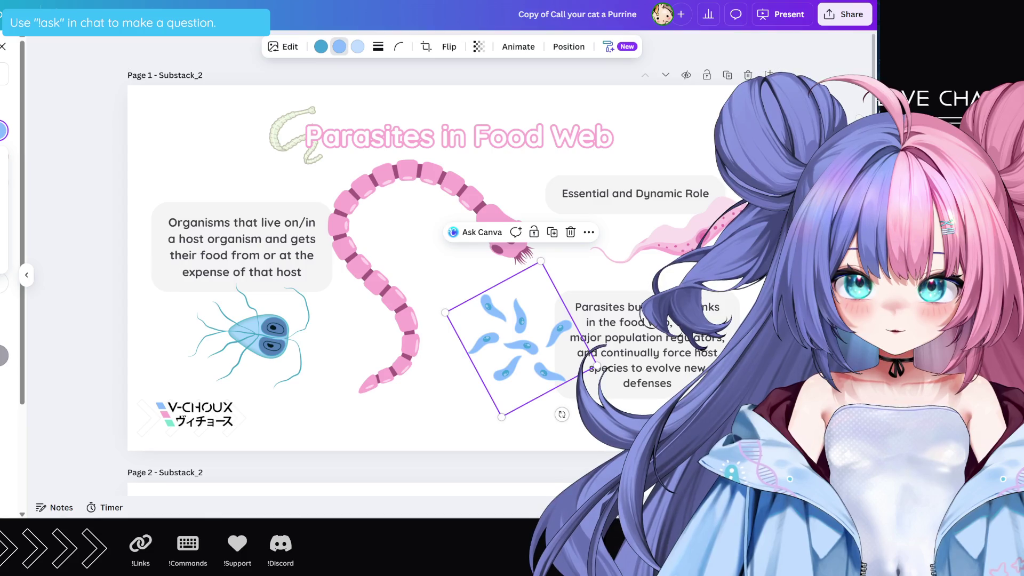
pyautogui.press('Escape')
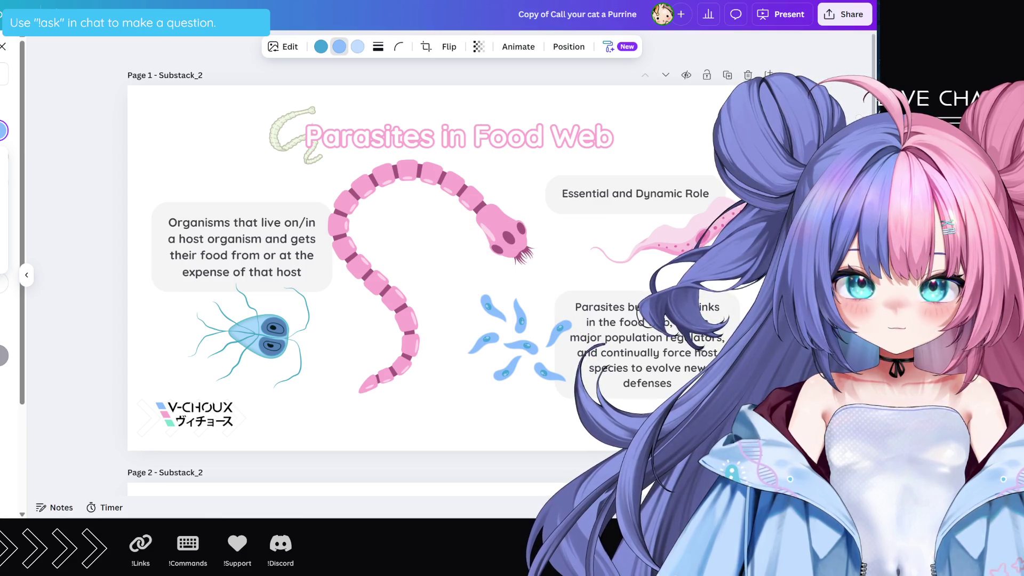
# Select the pink worm and blue parasite cluster on Page 1, then scroll down to Page 2
pyautogui.keyDown('shift'); pyautogui.click(362, 344); pyautogui.keyUp('shift')
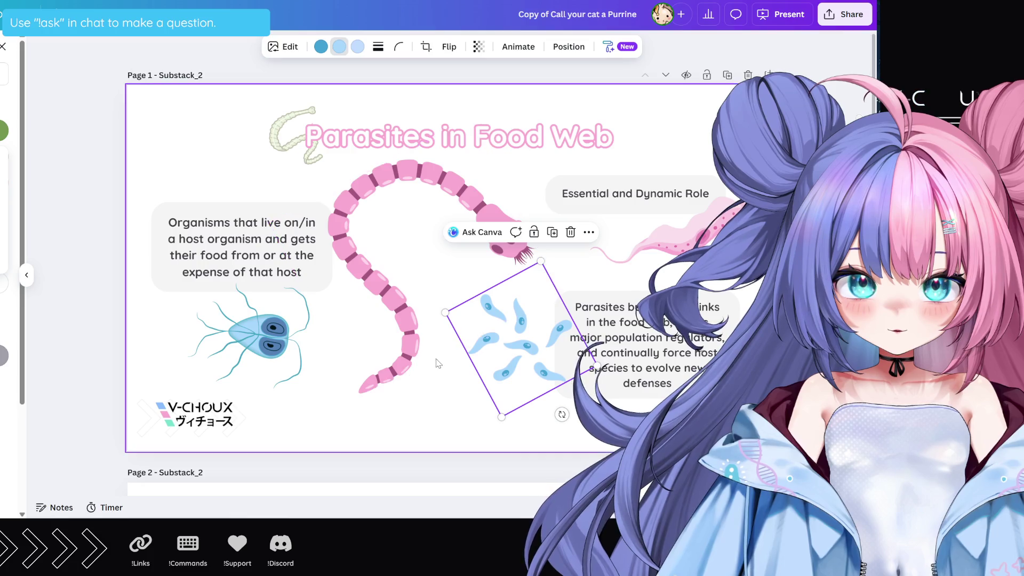
pyautogui.press('Escape')
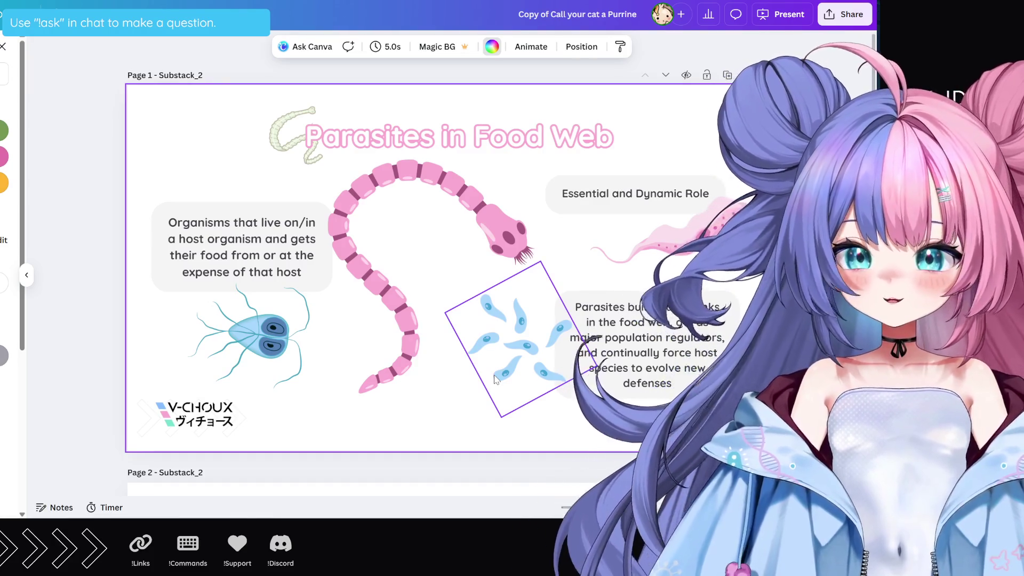
pyautogui.click(380, 287)
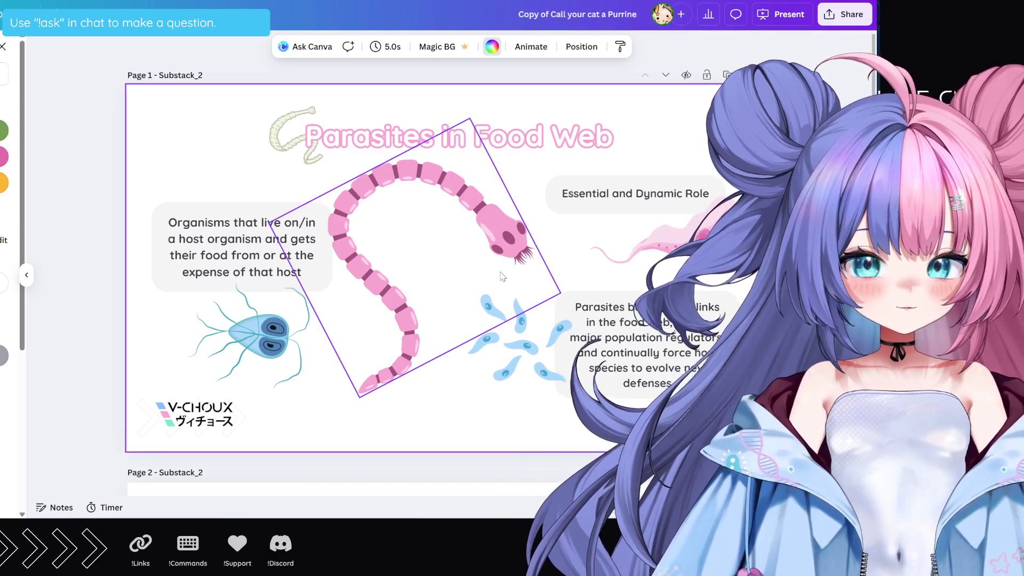
pyautogui.click(514, 333)
pyautogui.scroll(-4, 524, 292)
# Scroll down to Page 2 and select the 'Trophic Realm' title text box
pyautogui.scroll(-3, 524, 292)
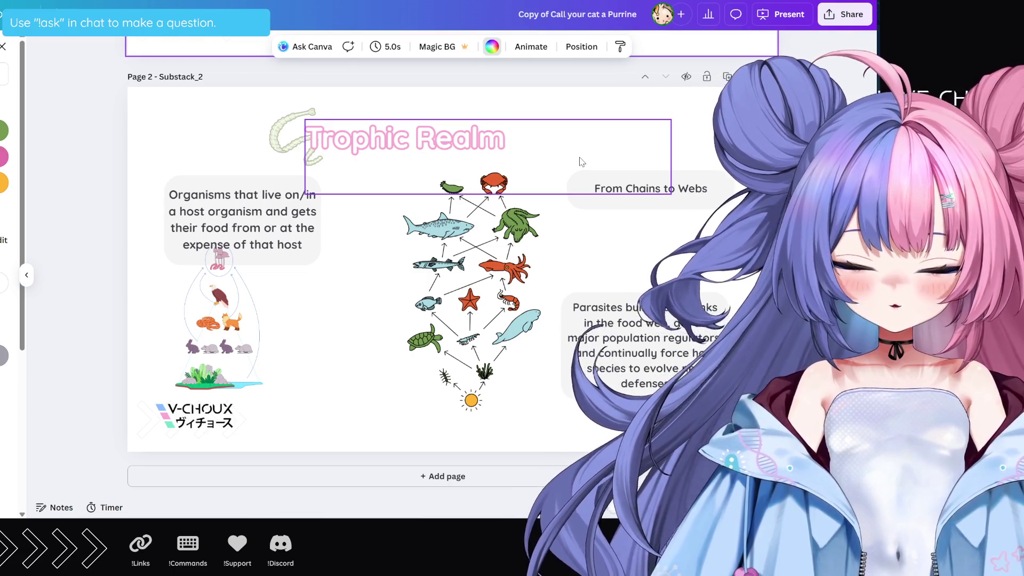
pyautogui.click(463, 120)
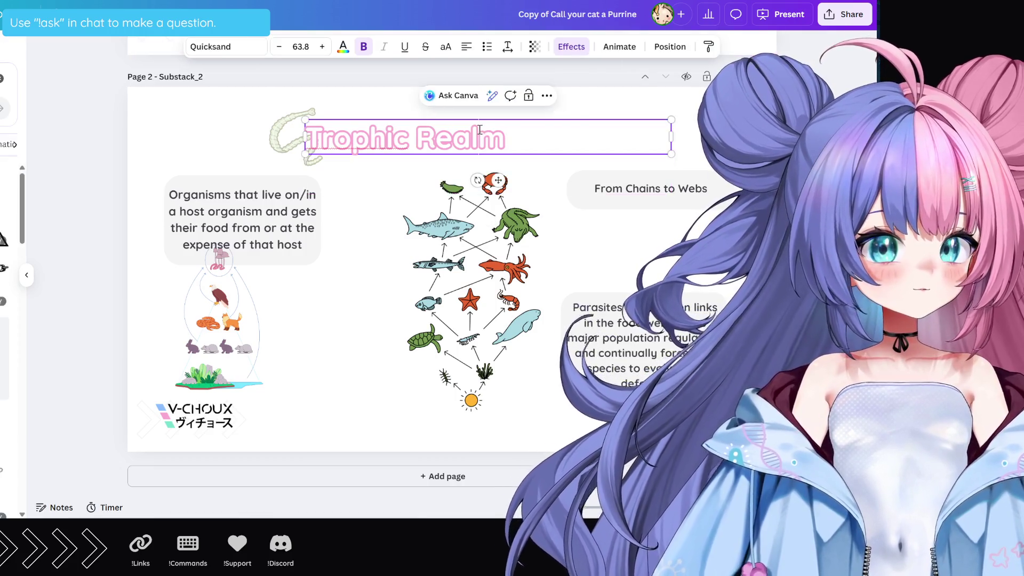
# Replace the word 'Realm' in the title with 'Chain VS Web'
pyautogui.doubleClick(463, 118)
pyautogui.write('Chain VS W')
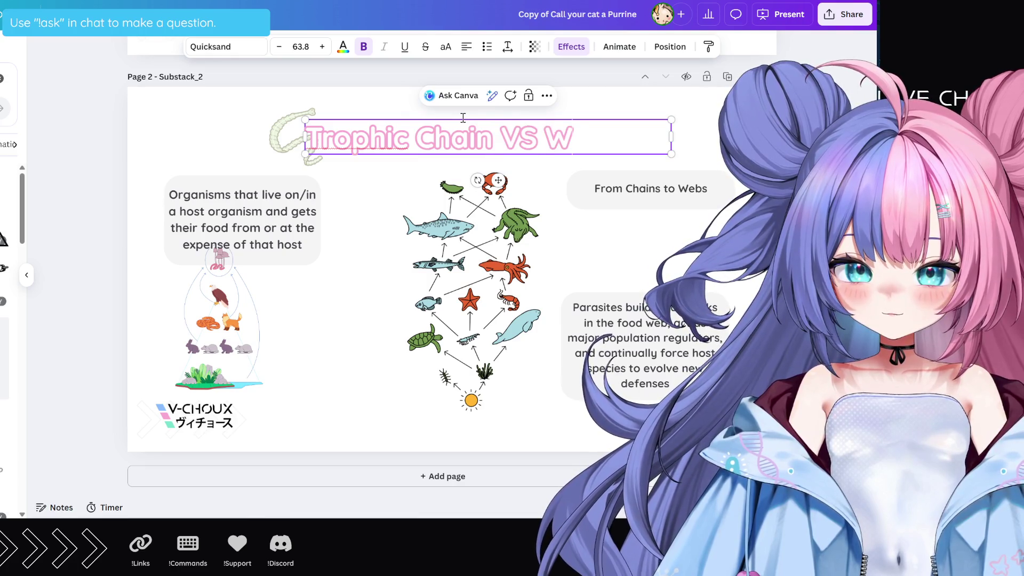
pyautogui.write('eb')
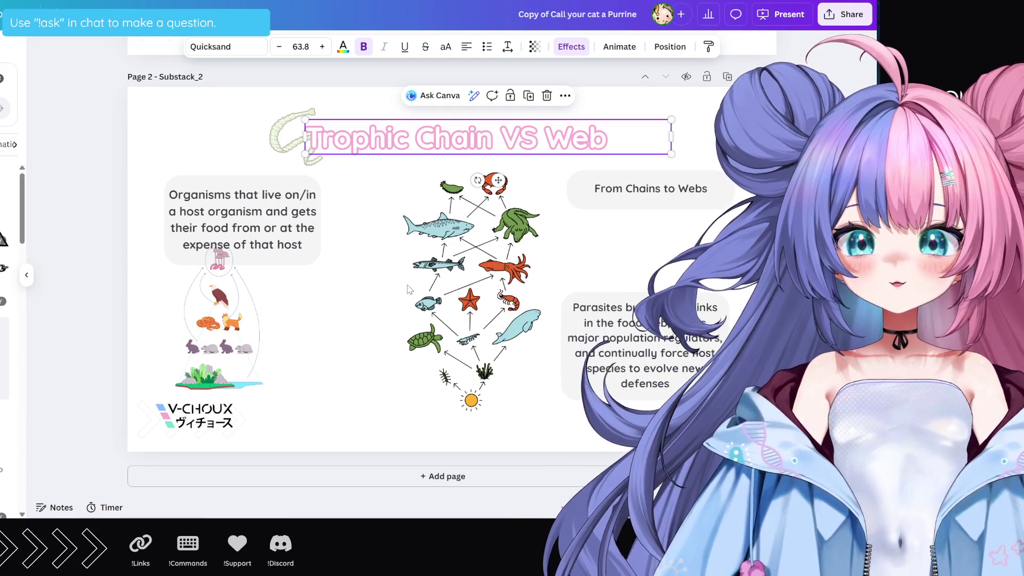
pyautogui.click(645, 259)
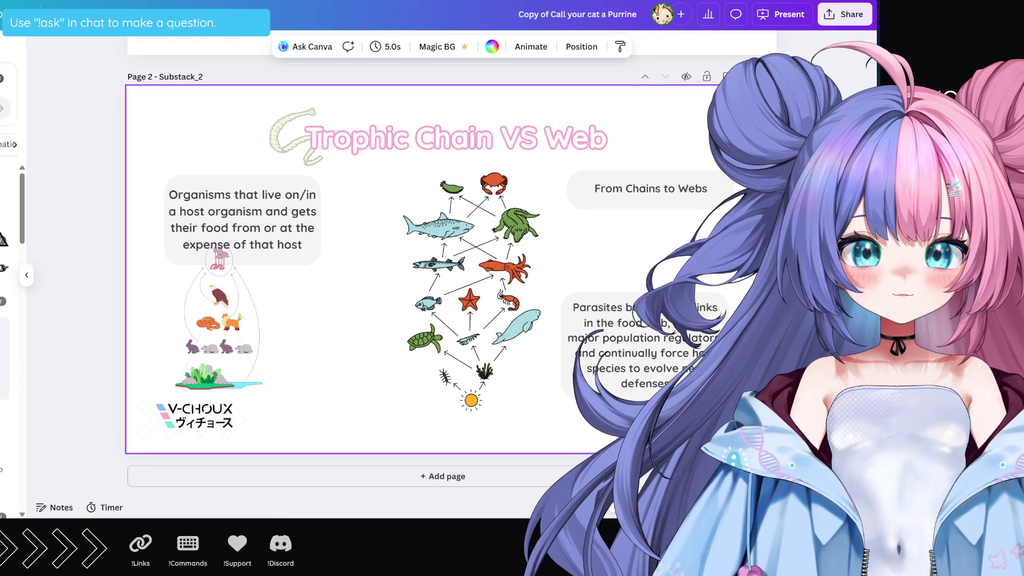
pyautogui.hotkey('ctrl', 'v')
pyautogui.moveTo(446, 283)
pyautogui.mouseDown()
pyautogui.moveTo(276, 283)
pyautogui.moveTo(343, 283)
pyautogui.mouseUp()
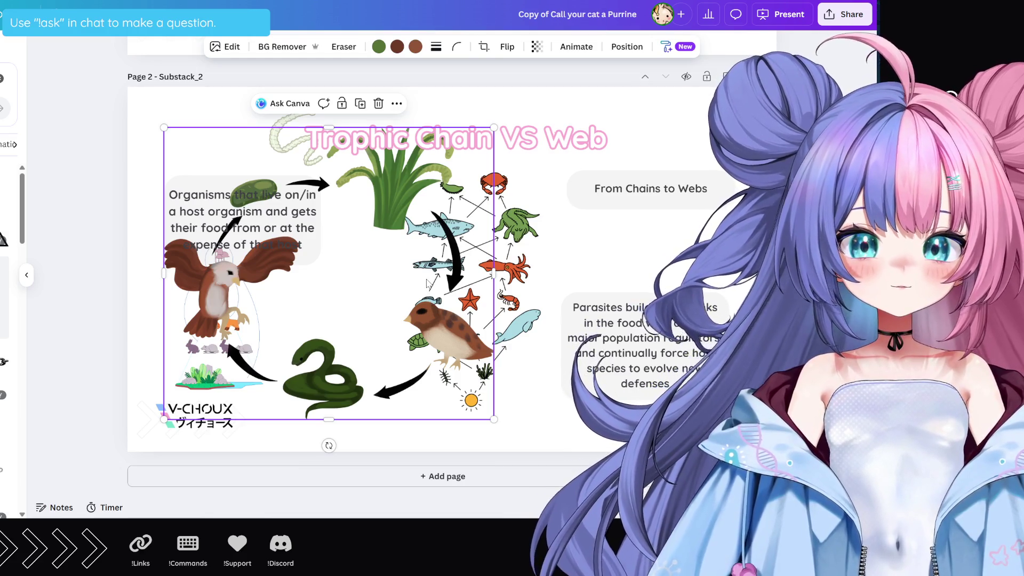
pyautogui.press('Delete')
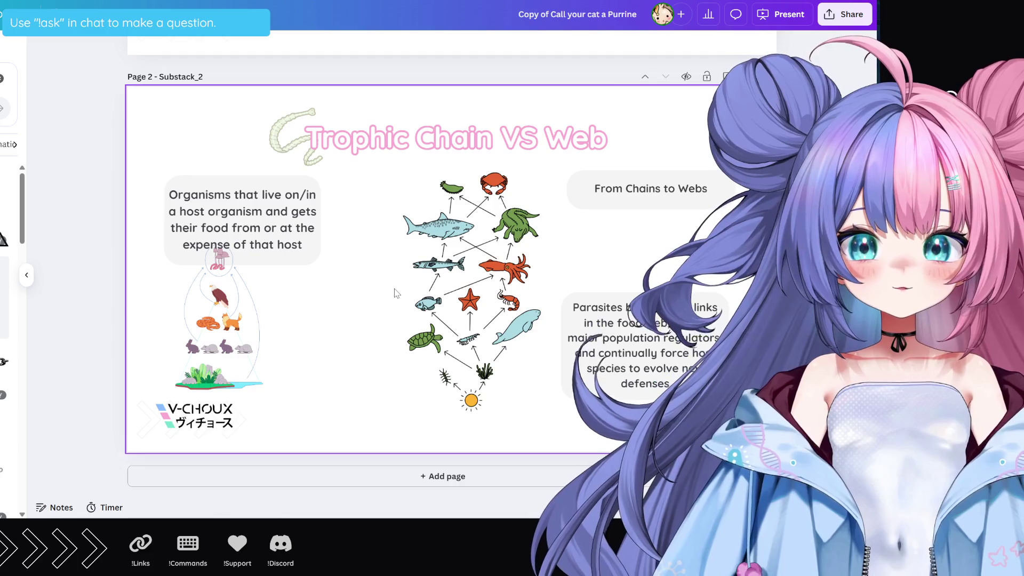
# Enlarge the food-web graphic, shift it up and left, then select the small pyramid image
pyautogui.click(406, 409)
pyautogui.moveTo(403, 411); pyautogui.dragTo(378, 458)
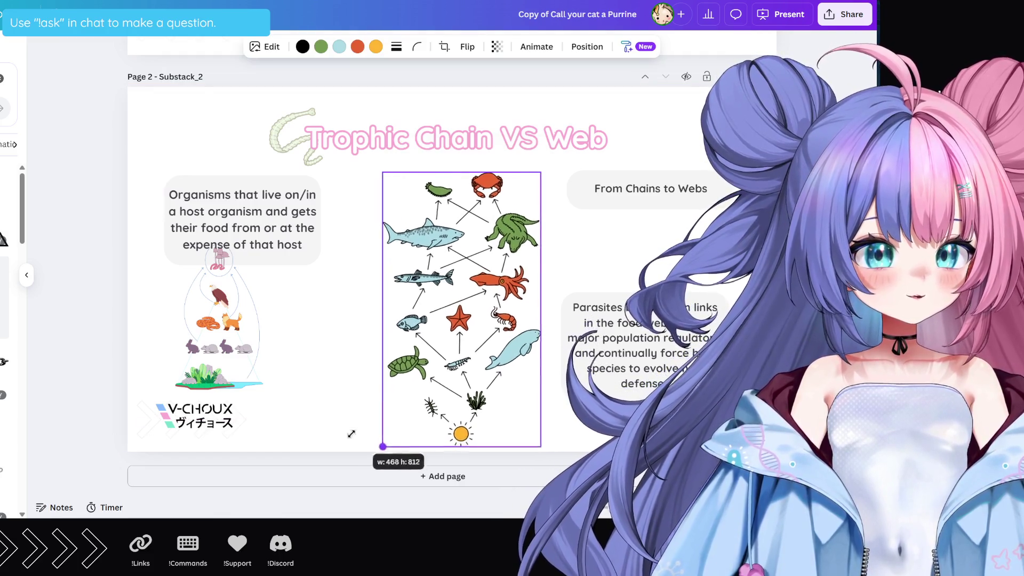
pyautogui.moveTo(485, 400); pyautogui.dragTo(443, 375)
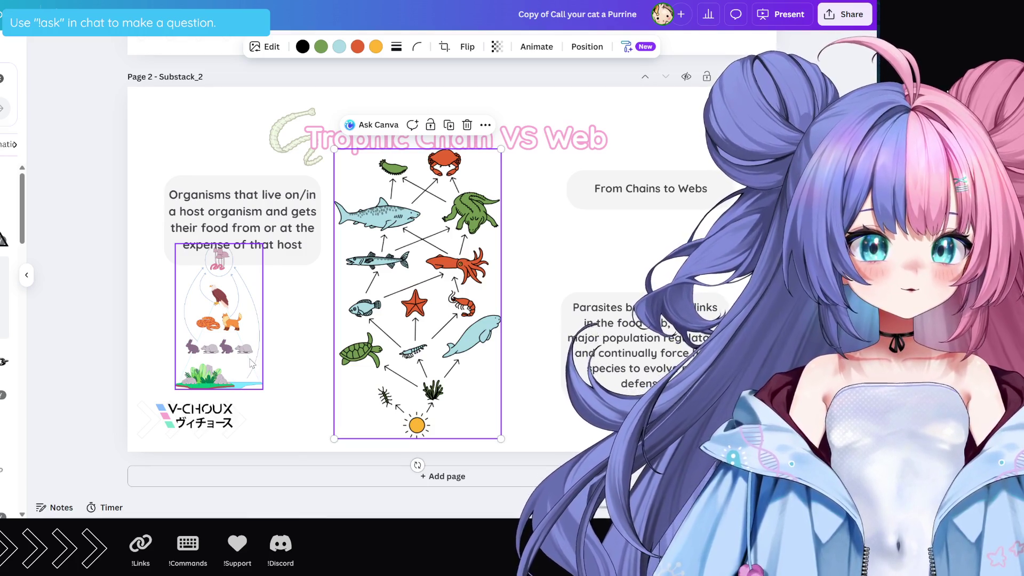
pyautogui.click(220, 342)
# Delete the pyramid image, shrink the food web slightly, and centre it horizontally between the text boxes
pyautogui.press('Delete')
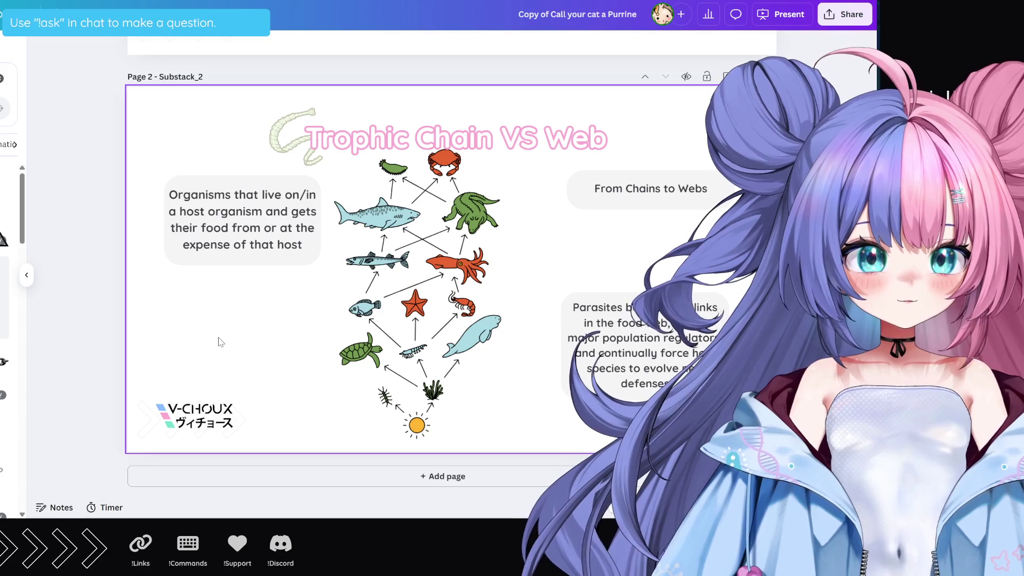
pyautogui.click(424, 319)
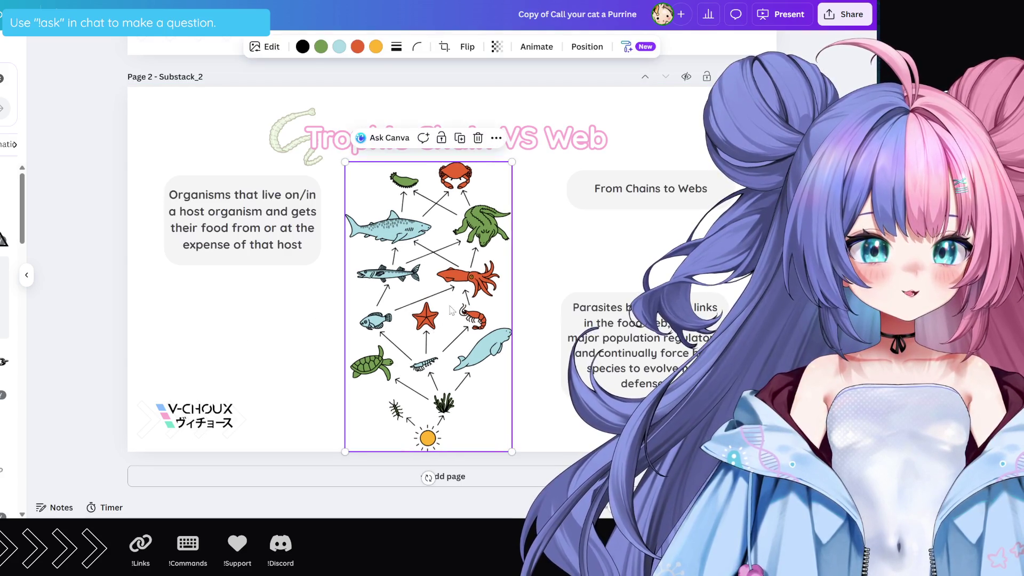
pyautogui.moveTo(501, 150); pyautogui.dragTo(475, 226)
pyautogui.moveTo(433, 304); pyautogui.dragTo(474, 260)
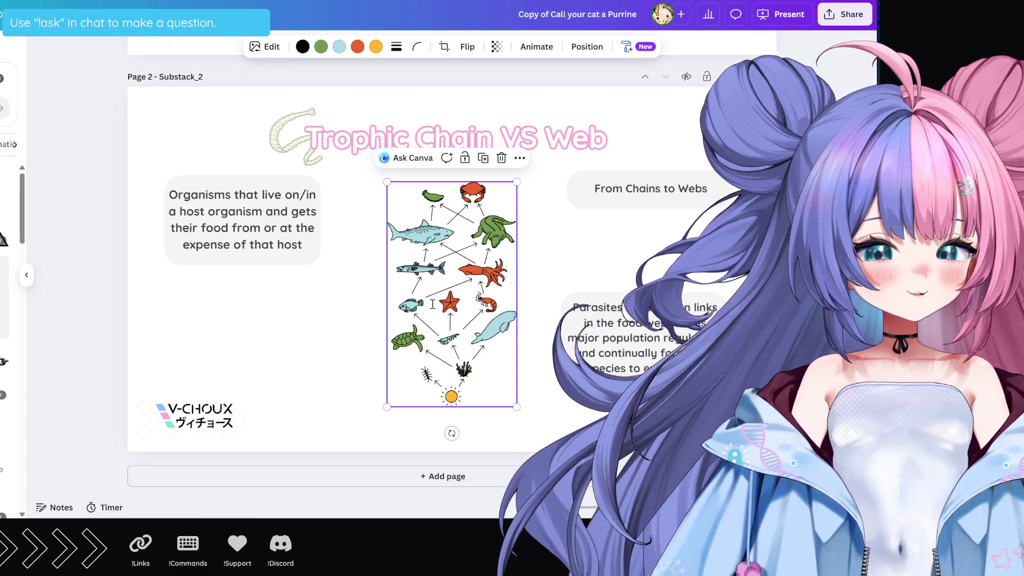
pyautogui.click(536, 299)
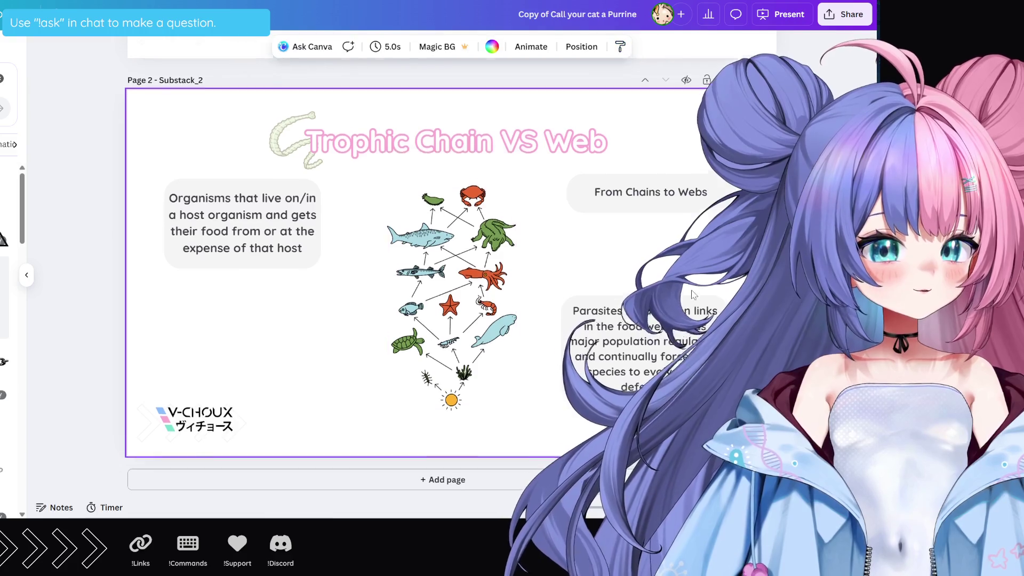
pyautogui.scroll(5, 666, 296)
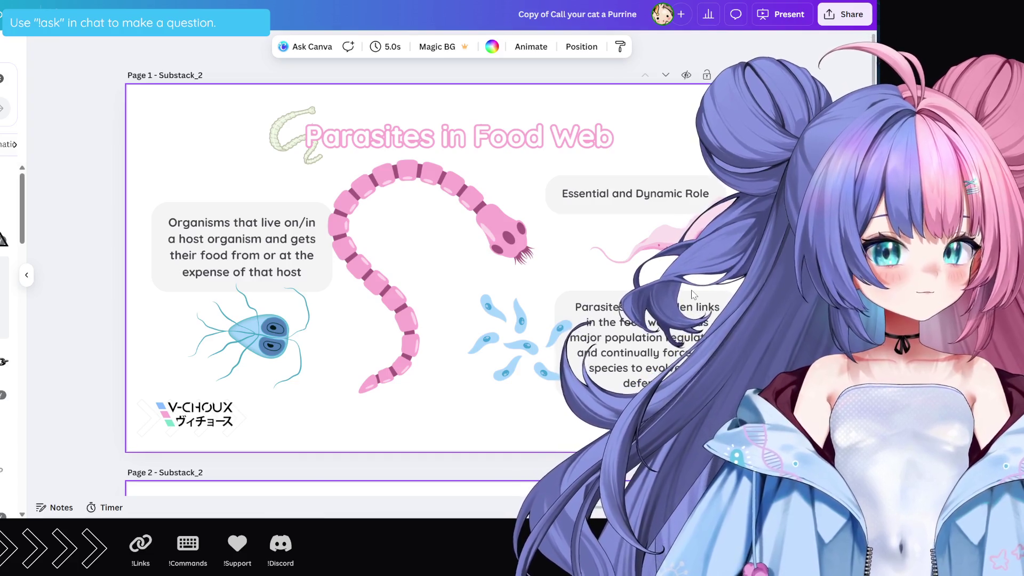
pyautogui.click(682, 293)
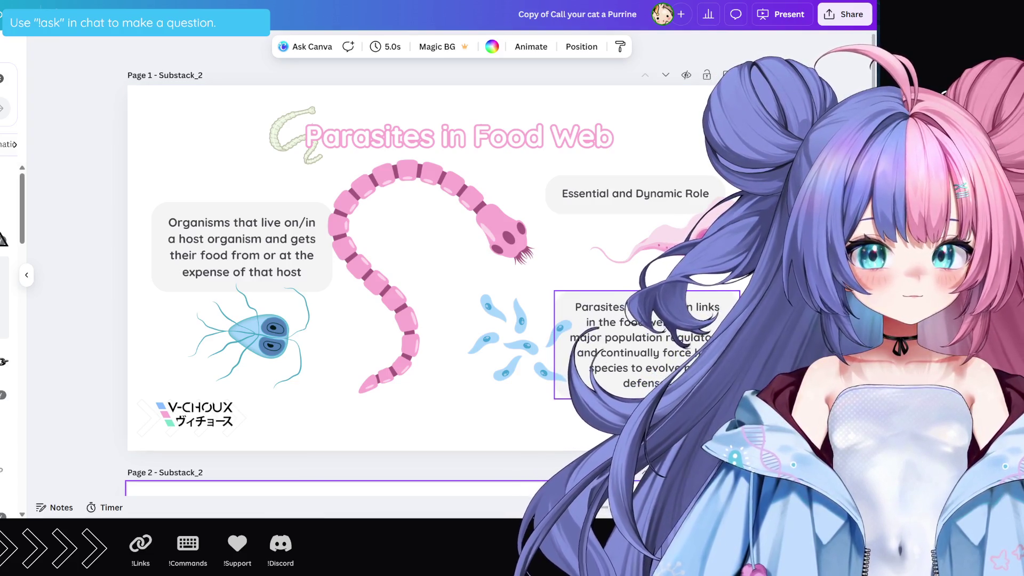
pyautogui.scroll(-4, 397, 288)
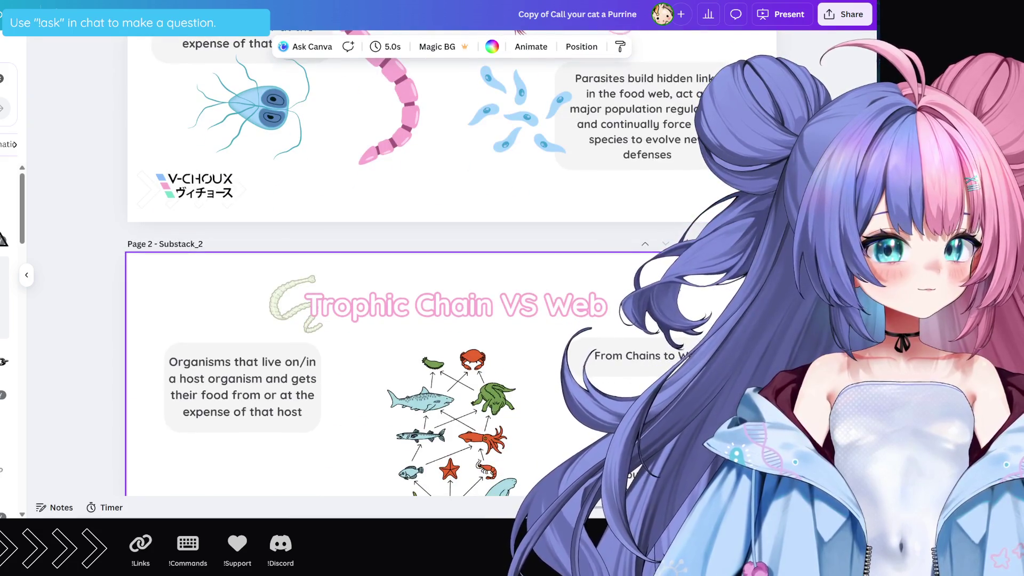
pyautogui.scroll(-2, 397, 287)
pyautogui.scroll(-1, 397, 288)
pyautogui.scroll(-1, 398, 288)
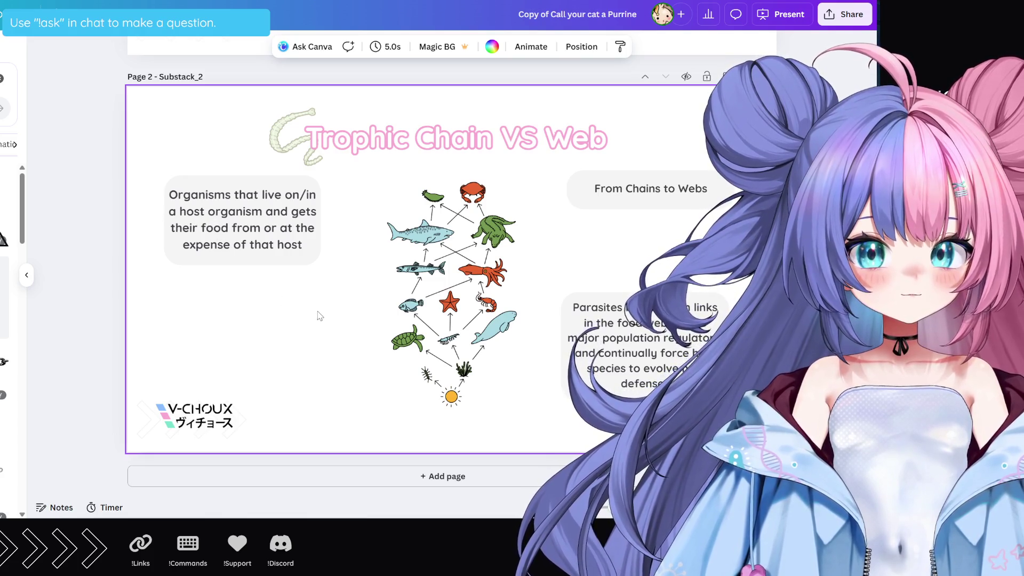
# Select the left host-organisms definition box and enter it with all text selected
pyautogui.click(248, 234)
pyautogui.click(247, 234)
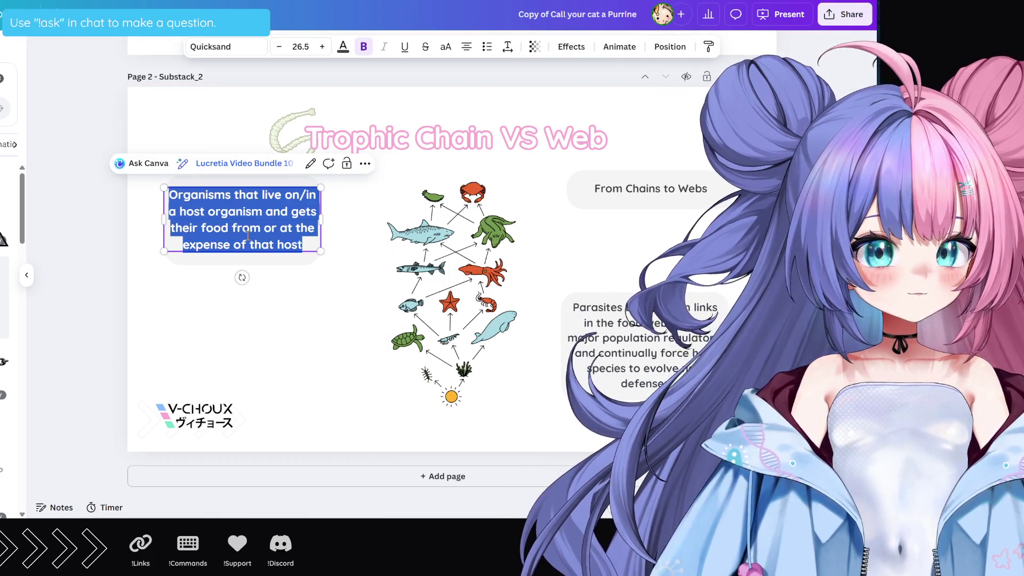
# Paste the ecology paragraph, start it with capital 'E', and replace the middle wording with 'analyzing'
pyautogui.write('The study of ecology fundamentally relies on understanding how energy and nutrients flow through biotic communities. This flow is organized through food webs, which illustrate the complex network of feeding relationships within an ecosystem')
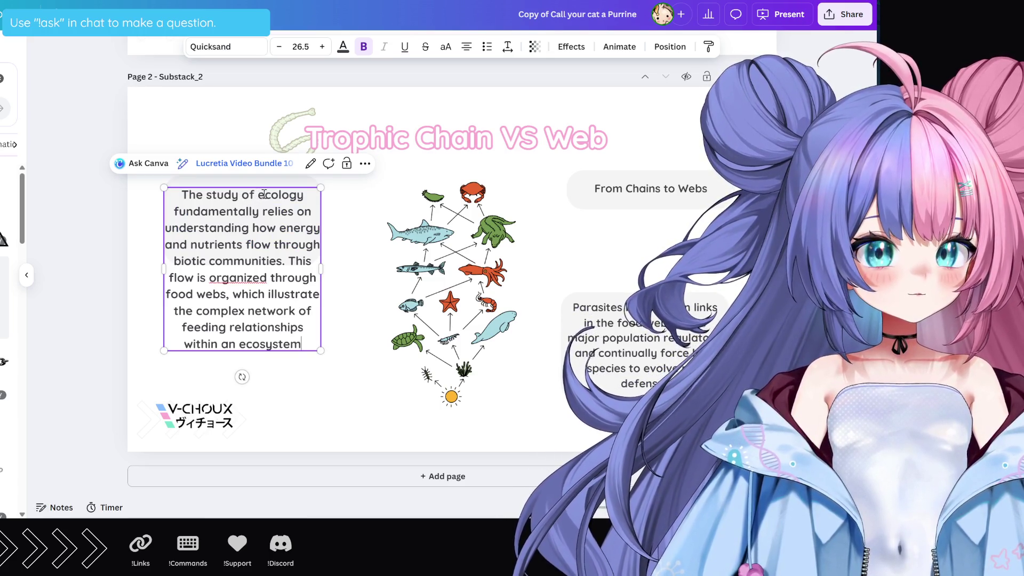
pyautogui.moveTo(264, 194); pyautogui.dragTo(182, 199)
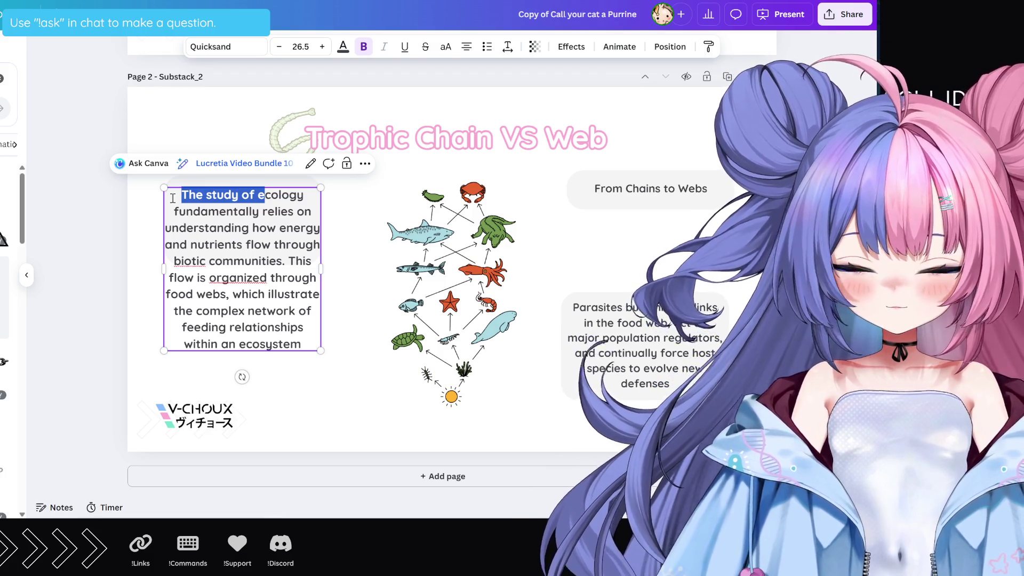
pyautogui.write('Ecology fundamentally')
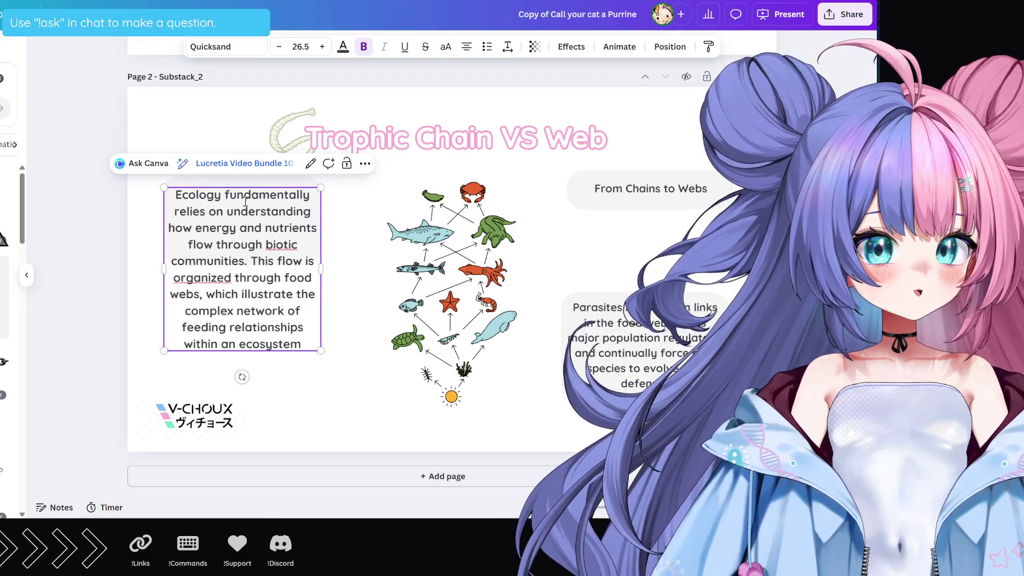
pyautogui.moveTo(252, 197)
pyautogui.mouseDown()
pyautogui.moveTo(217, 208)
pyautogui.moveTo(310, 212)
pyautogui.mouseUp()
pyautogui.press('BackSpace')
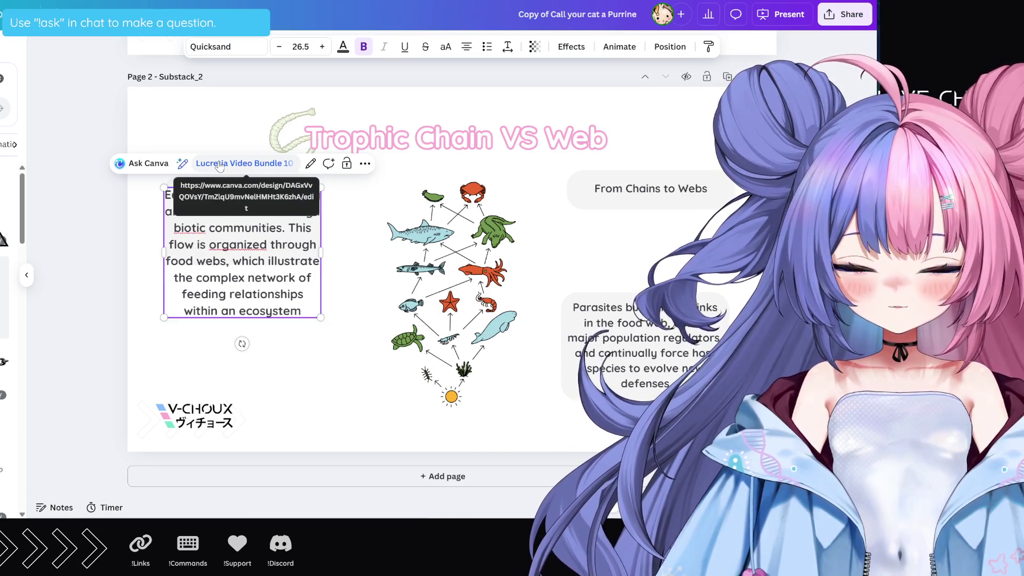
pyautogui.write('analyzing')
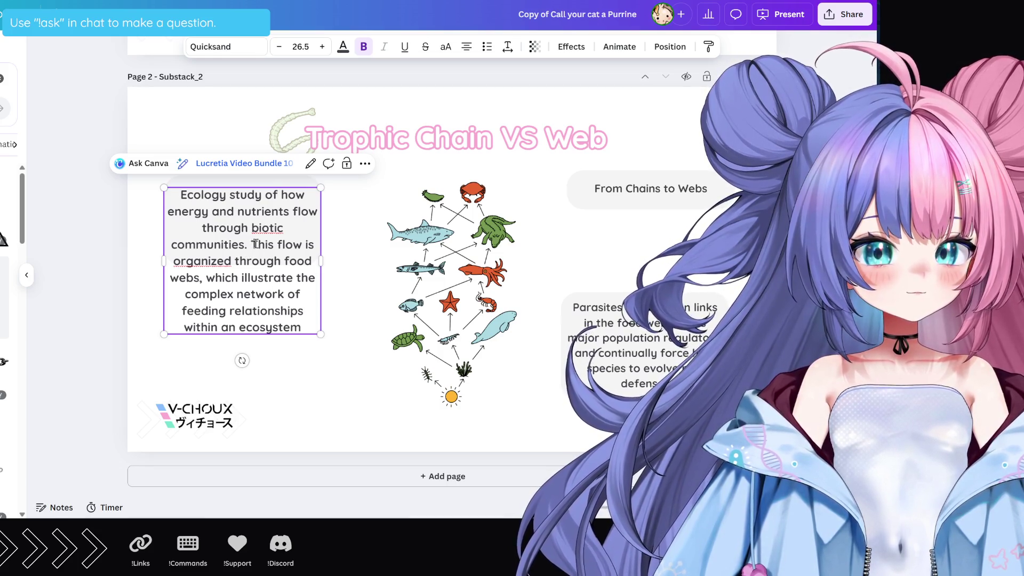
# Delete the food-web sentence, break the line before 'flow', and reselect the Ecology box
pyautogui.moveTo(254, 244); pyautogui.dragTo(283, 319)
pyautogui.hotkey('ctrl', 'c')
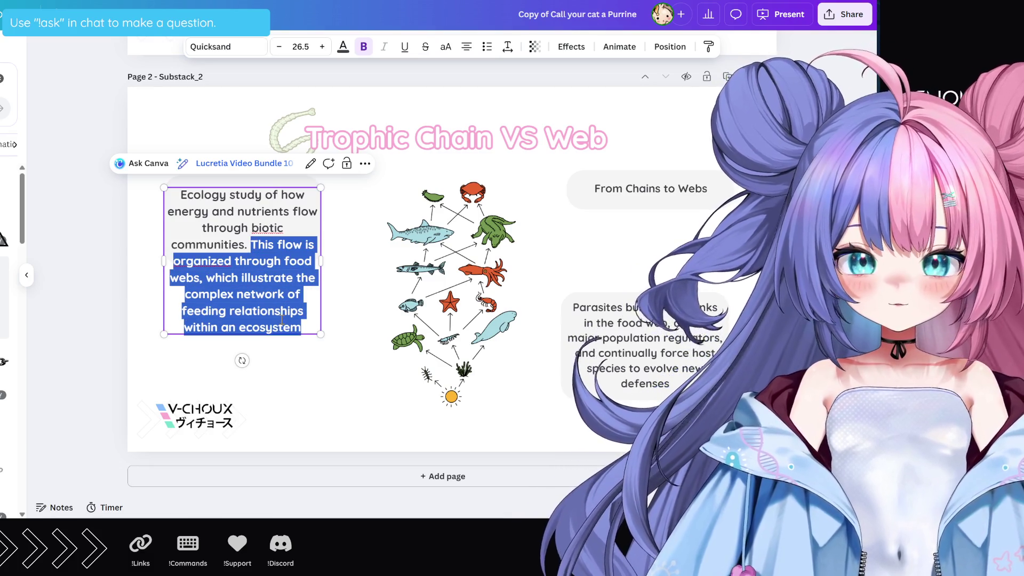
pyautogui.press('BackSpace')
pyautogui.press('BackSpace')
pyautogui.press('BackSpace')
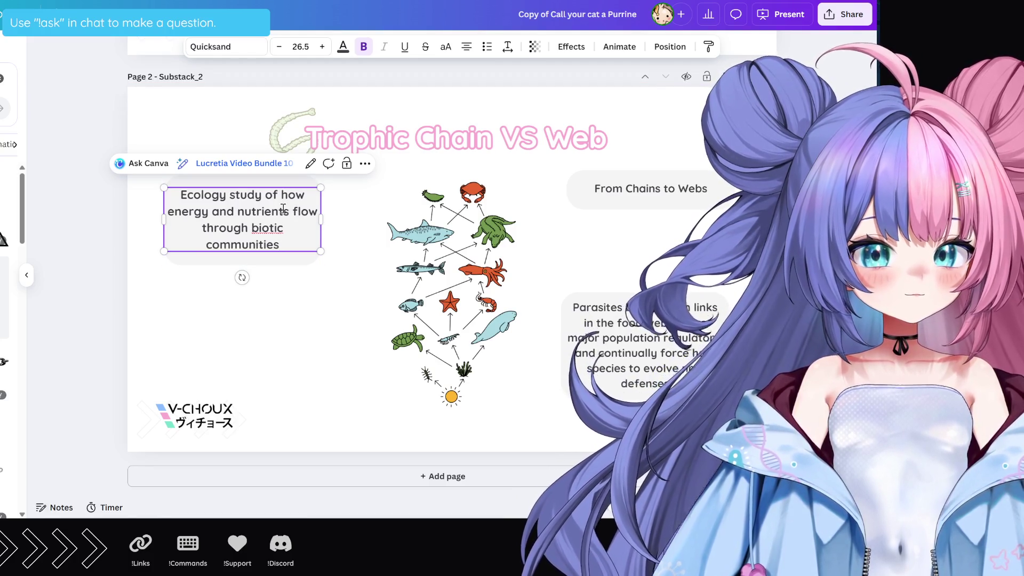
pyautogui.press('Return')
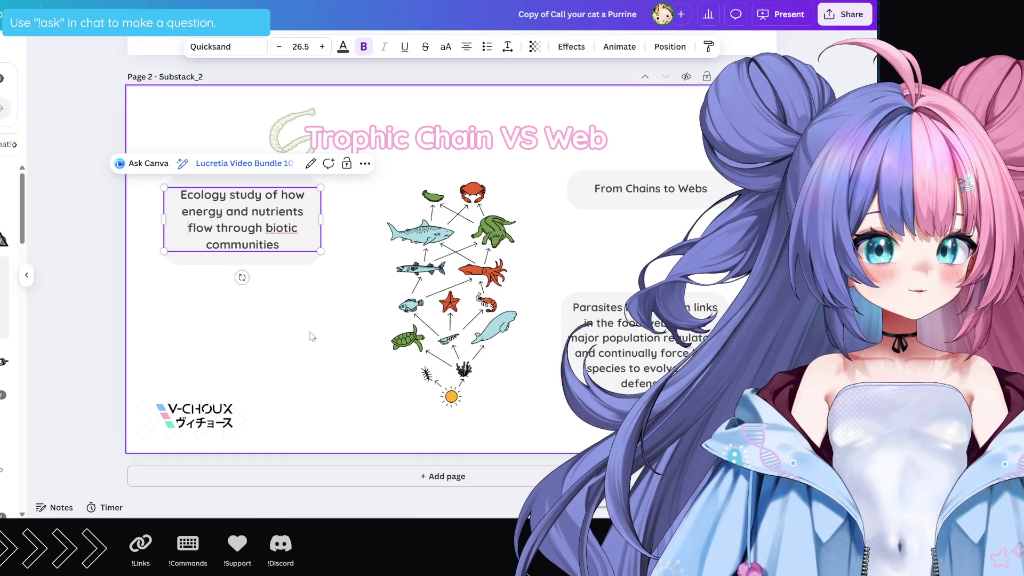
pyautogui.click(311, 335)
pyautogui.click(281, 251)
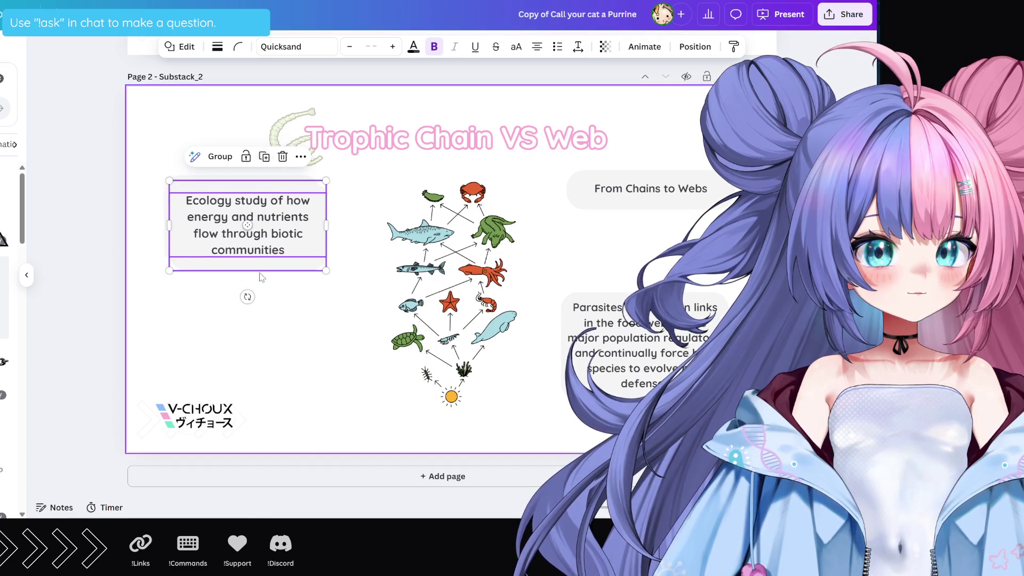
# Copy the Ecology box below the first and paste the new food-web sentence into it
pyautogui.moveTo(285, 232); pyautogui.dragTo(289, 338)
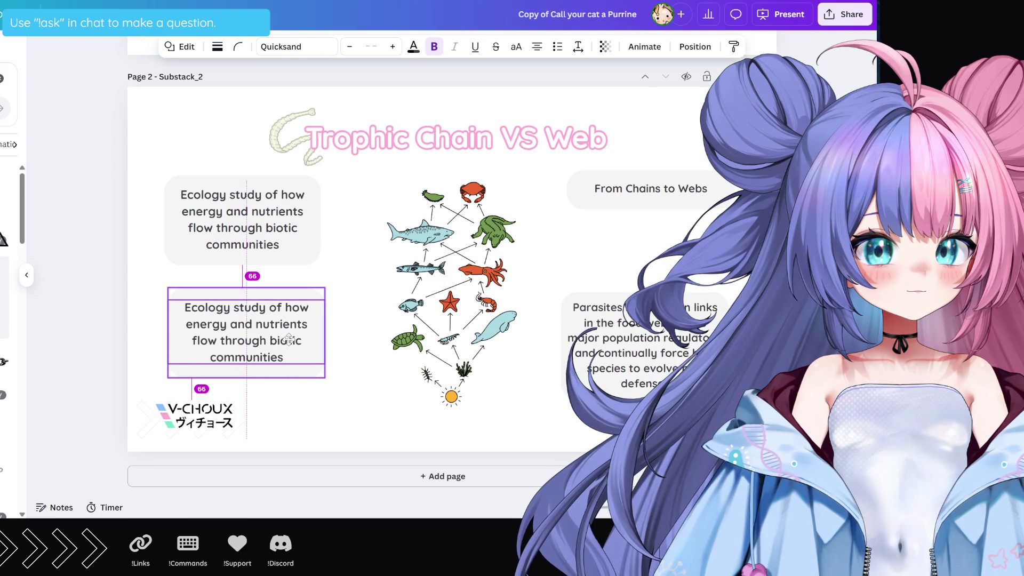
pyautogui.doubleClick(256, 333)
pyautogui.tripleClick(255, 334)
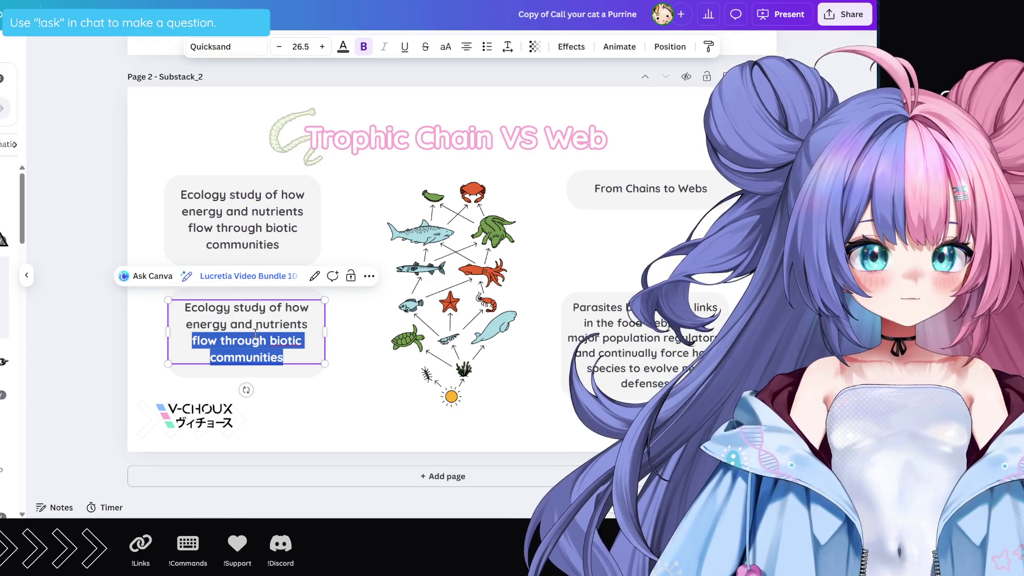
pyautogui.tripleClick(253, 322)
pyautogui.click(263, 356)
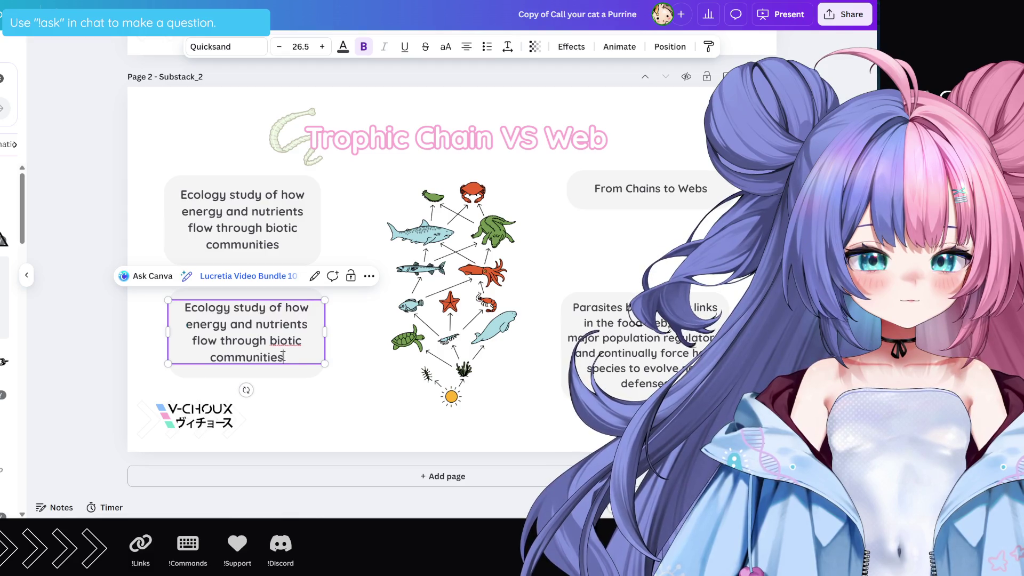
pyautogui.hotkey('ctrl', 'a')
pyautogui.hotkey('ctrl', 'v')
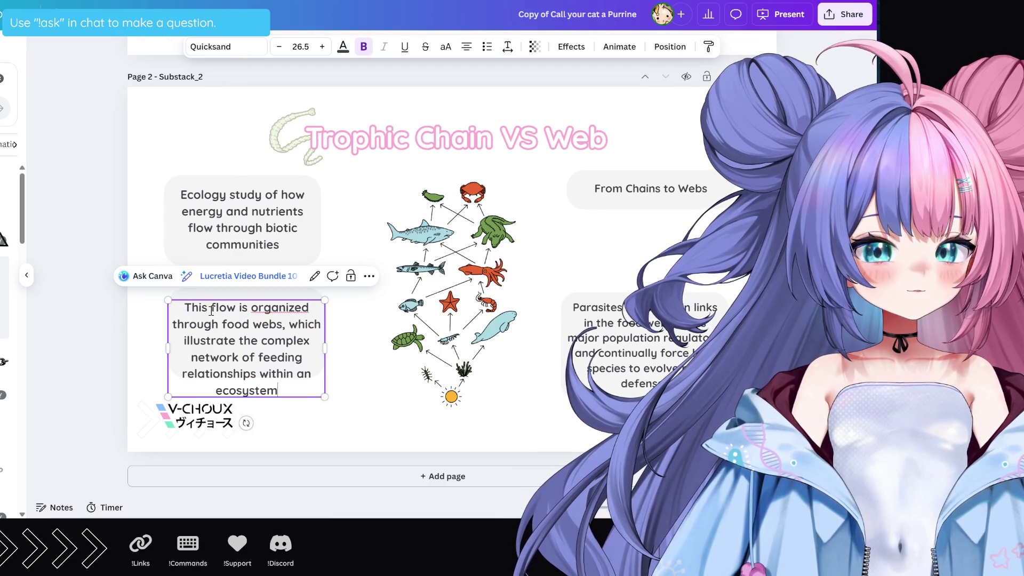
# Edit it to read 'Flow is organized through food webs: complex network of feeding relationships…'
pyautogui.moveTo(216, 307); pyautogui.dragTo(184, 308)
pyautogui.write('F')
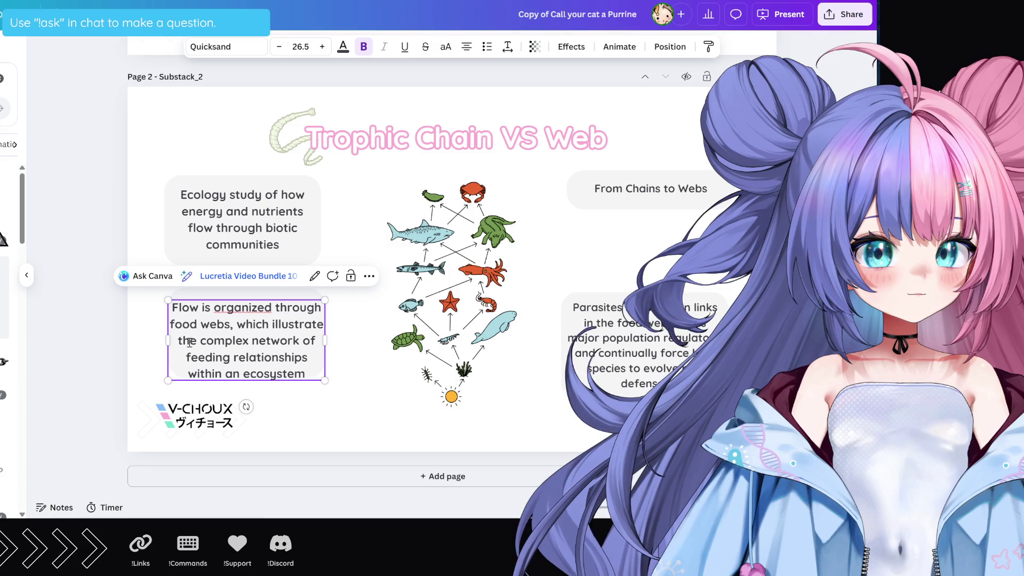
pyautogui.moveTo(189, 342); pyautogui.dragTo(236, 323)
pyautogui.press('BackSpace')
pyautogui.press('BackSpace')
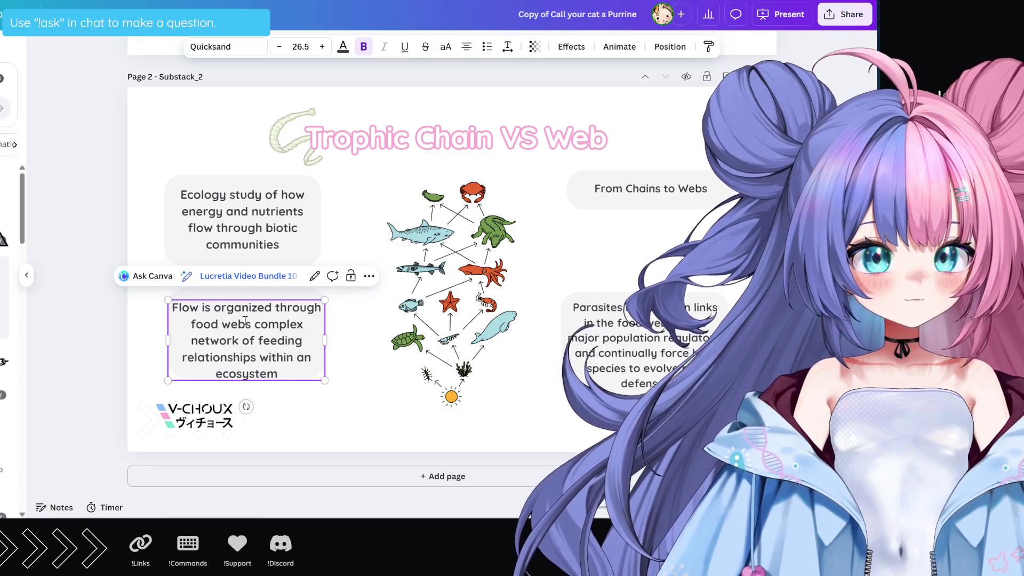
pyautogui.write(':')
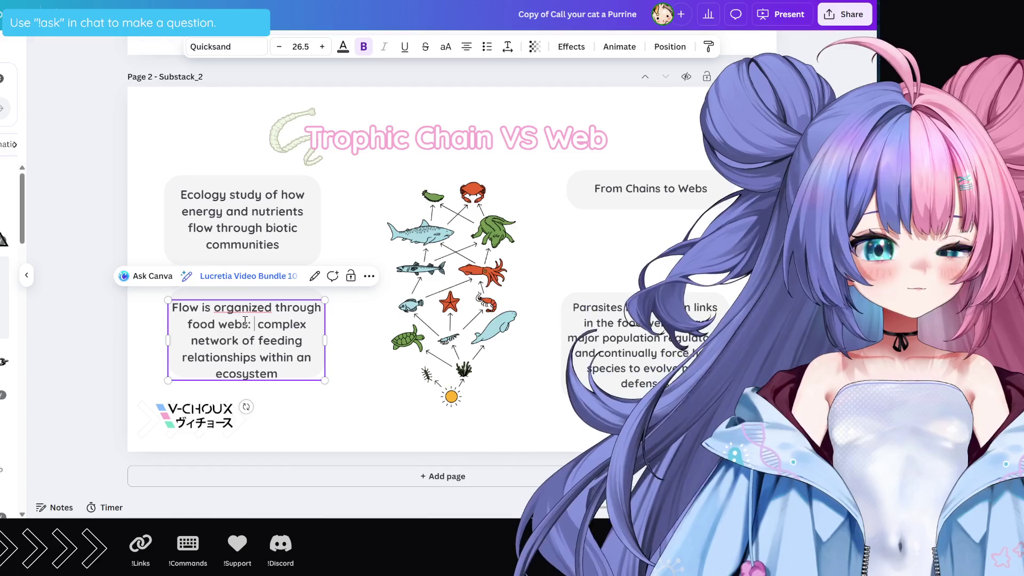
pyautogui.press('BackSpace')
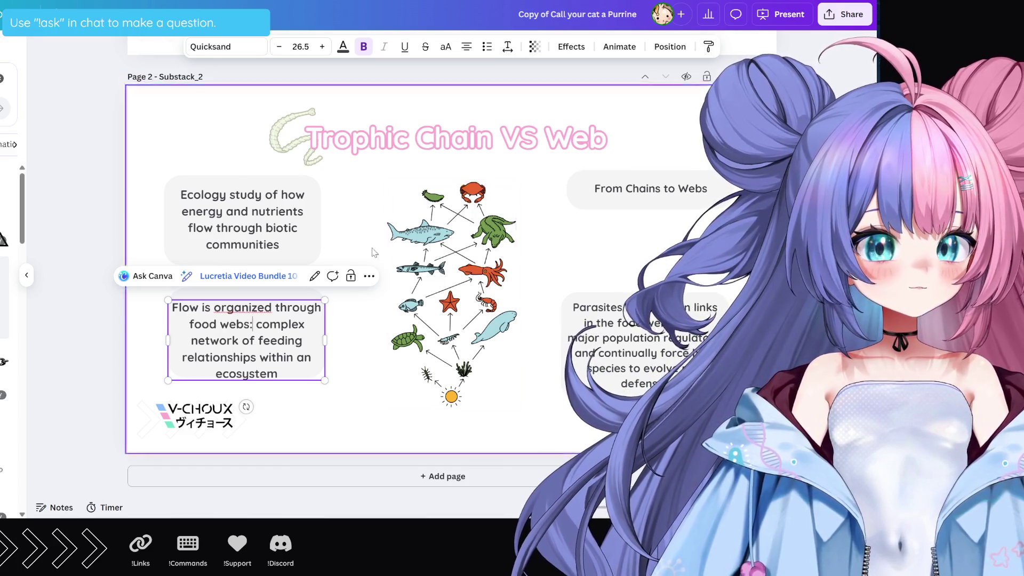
pyautogui.press('Escape')
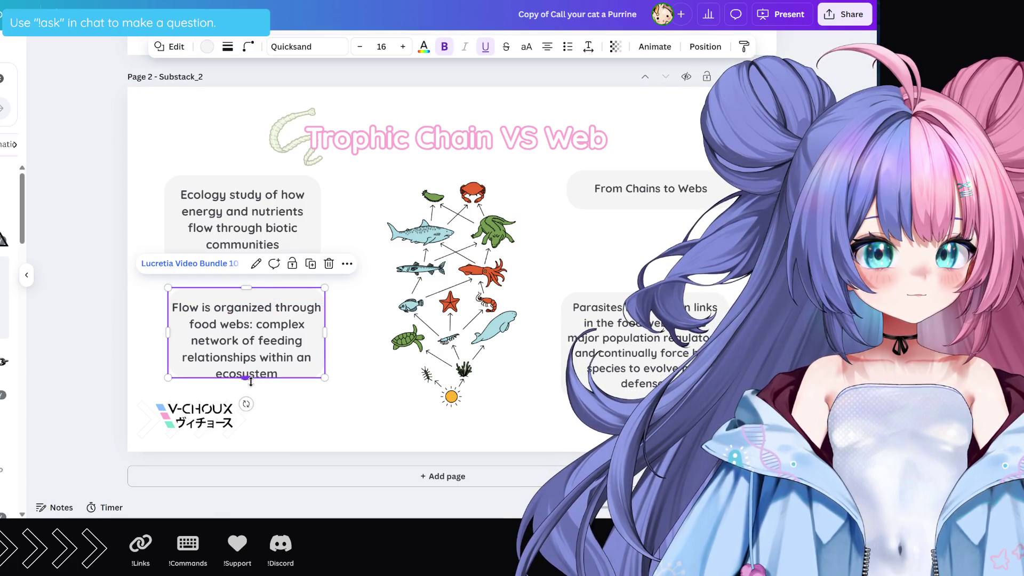
# Make the lower box taller and position it with 33 px spacing below the first box
pyautogui.moveTo(246, 378); pyautogui.dragTo(244, 395)
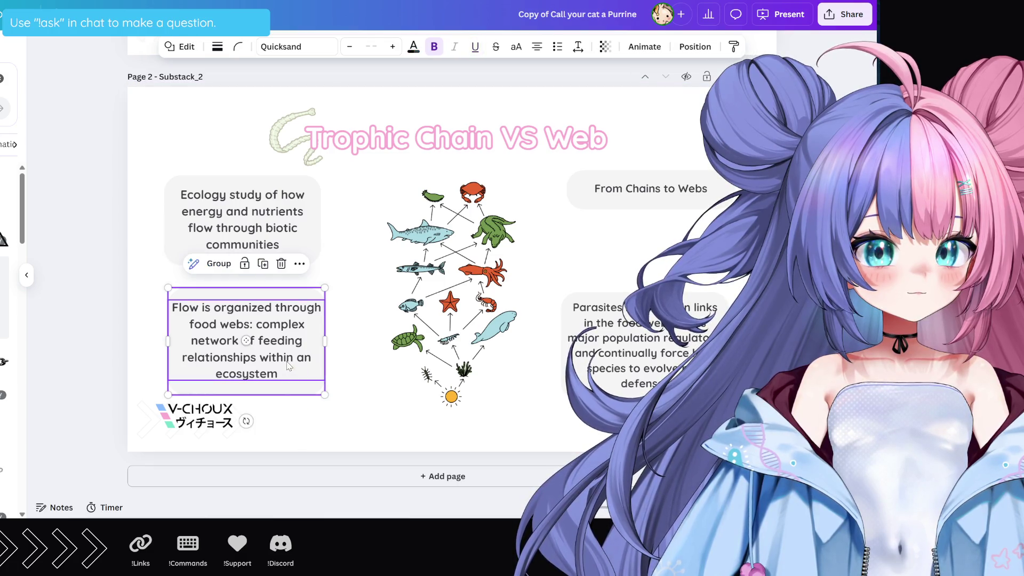
pyautogui.moveTo(244, 341); pyautogui.dragTo(286, 355)
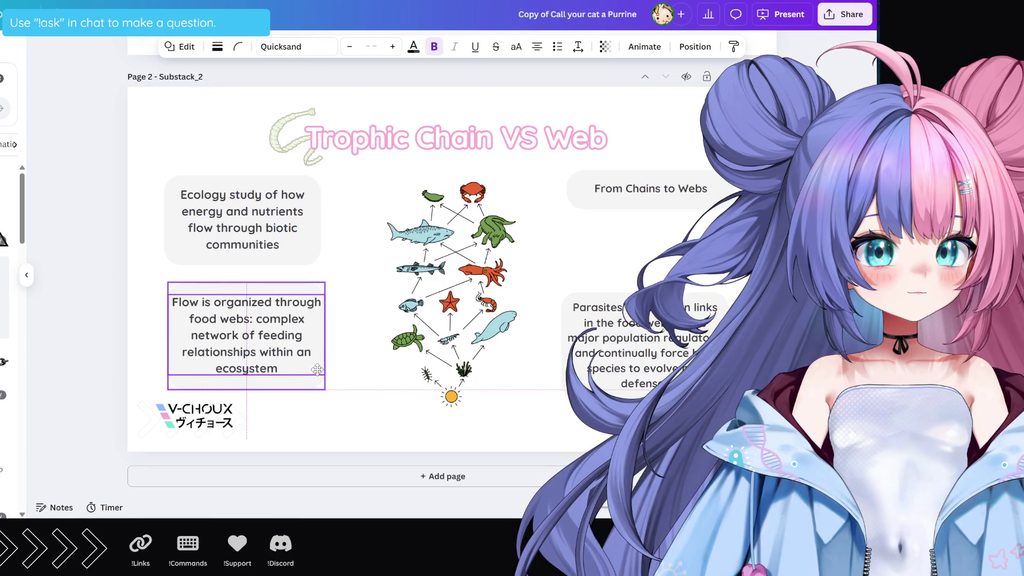
pyautogui.moveTo(318, 369); pyautogui.dragTo(312, 364)
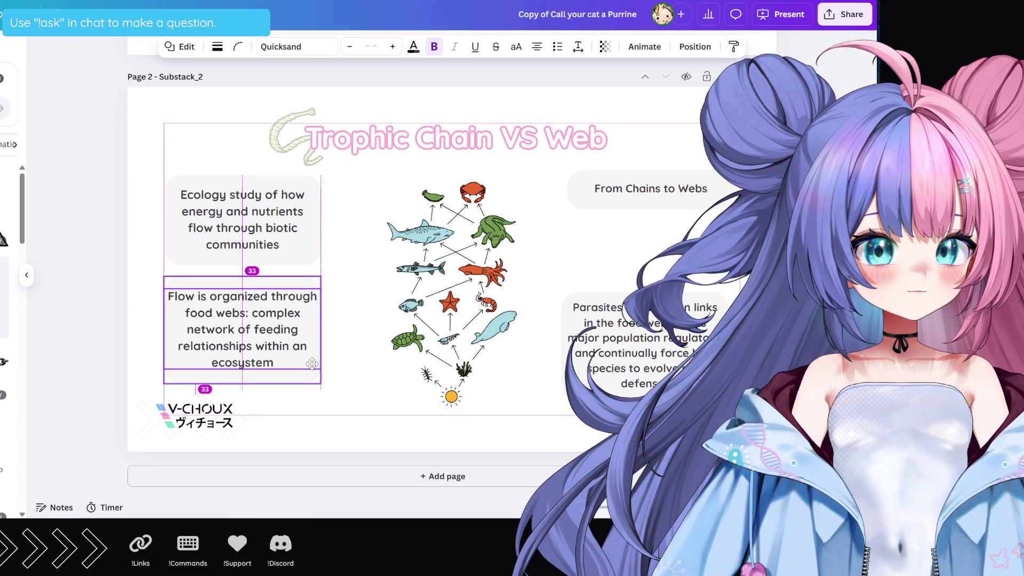
pyautogui.click(373, 393)
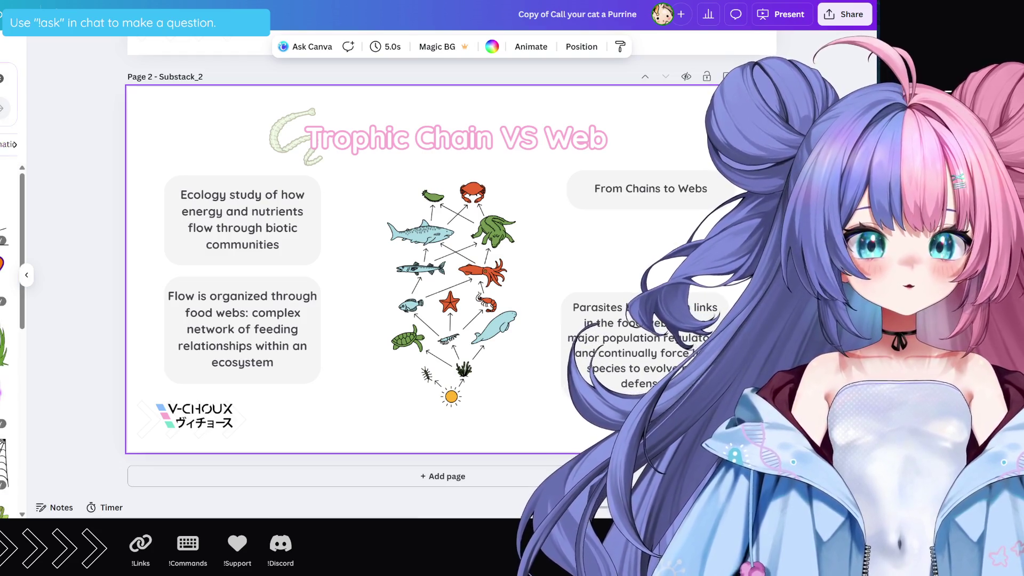
# Scroll through the Elements panel and insert the taller food-web graphic onto Page 2
pyautogui.scroll(-2, 8, 341)
pyautogui.scroll(-2, 8, 341)
pyautogui.scroll(-2, 8, 341)
pyautogui.scroll(-1, 8, 341)
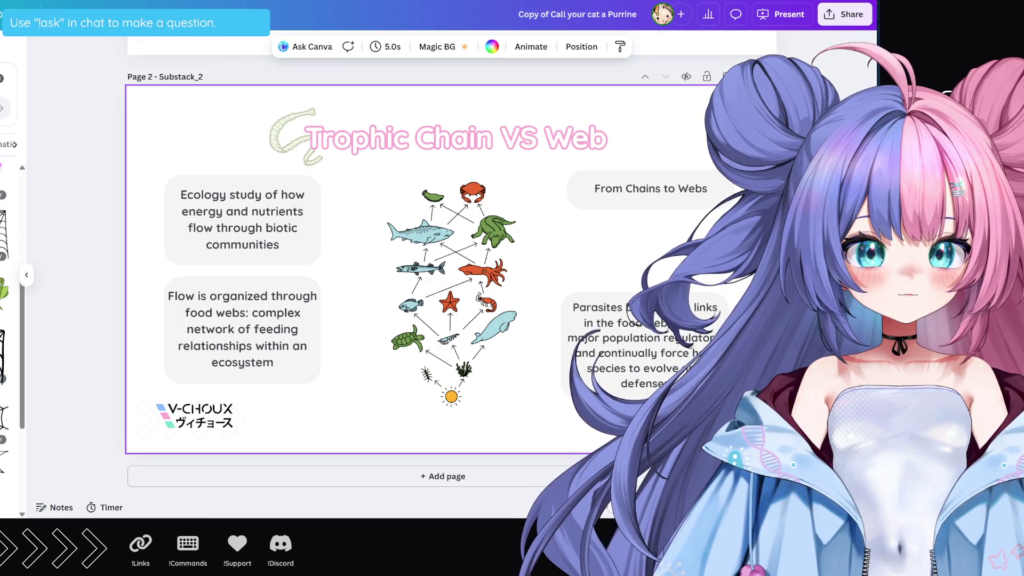
pyautogui.scroll(-2, 8, 341)
pyautogui.scroll(-1, 8, 341)
pyautogui.scroll(-1, 8, 342)
pyautogui.scroll(-2, 8, 341)
pyautogui.scroll(-1, 8, 341)
pyautogui.scroll(-1, 8, 341)
pyautogui.scroll(-1, 8, 341)
pyautogui.scroll(-2, 8, 341)
pyautogui.scroll(-2, 8, 342)
pyautogui.scroll(-2, 8, 342)
pyautogui.scroll(-1, 8, 341)
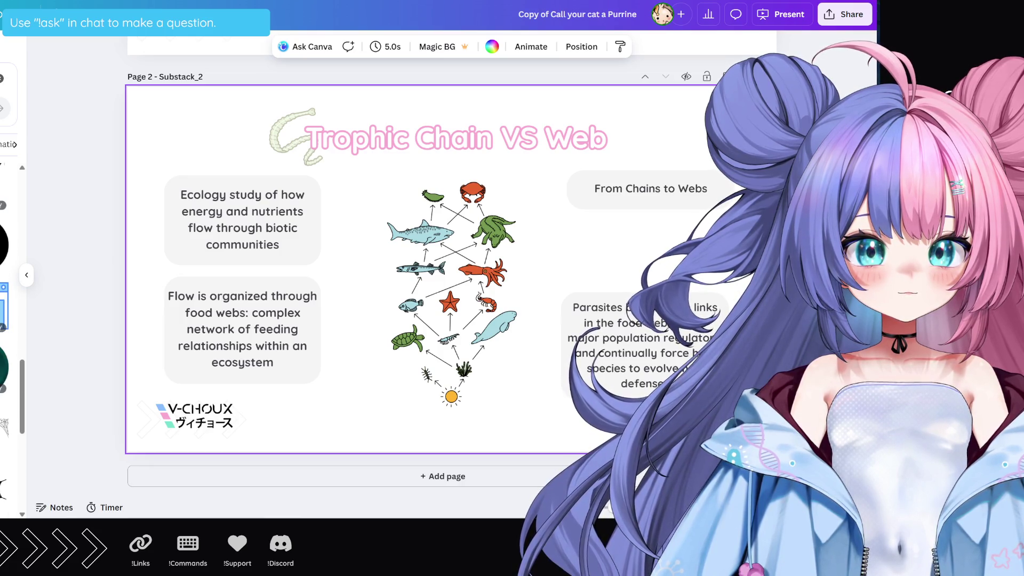
pyautogui.scroll(-2, 8, 341)
pyautogui.scroll(-1, 8, 341)
pyautogui.scroll(-1, 8, 341)
pyautogui.scroll(-2, 8, 342)
pyautogui.scroll(1, 8, 342)
pyautogui.scroll(2, 8, 341)
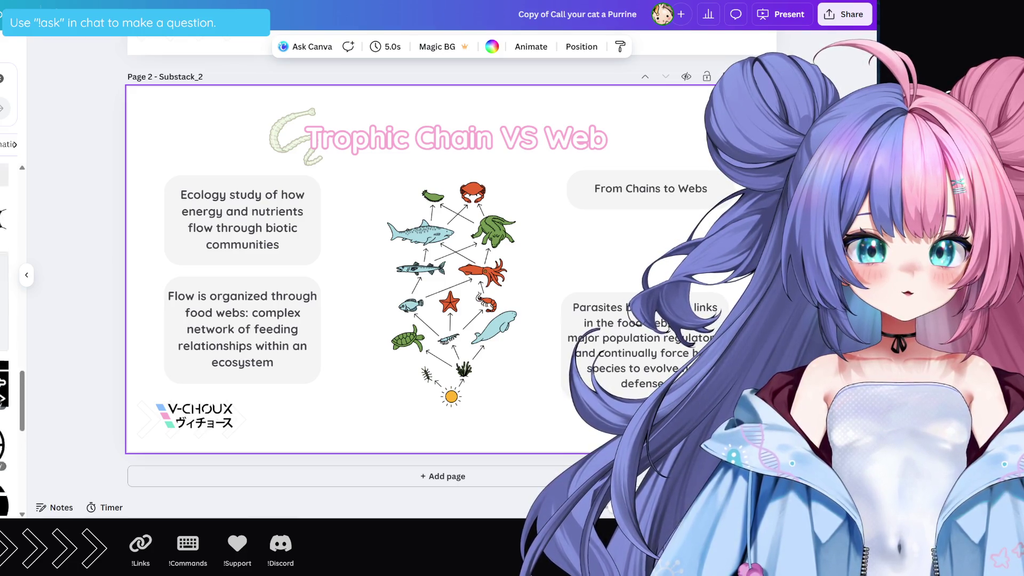
pyautogui.scroll(2, 8, 341)
pyautogui.scroll(4, 8, 341)
pyautogui.scroll(3, 8, 341)
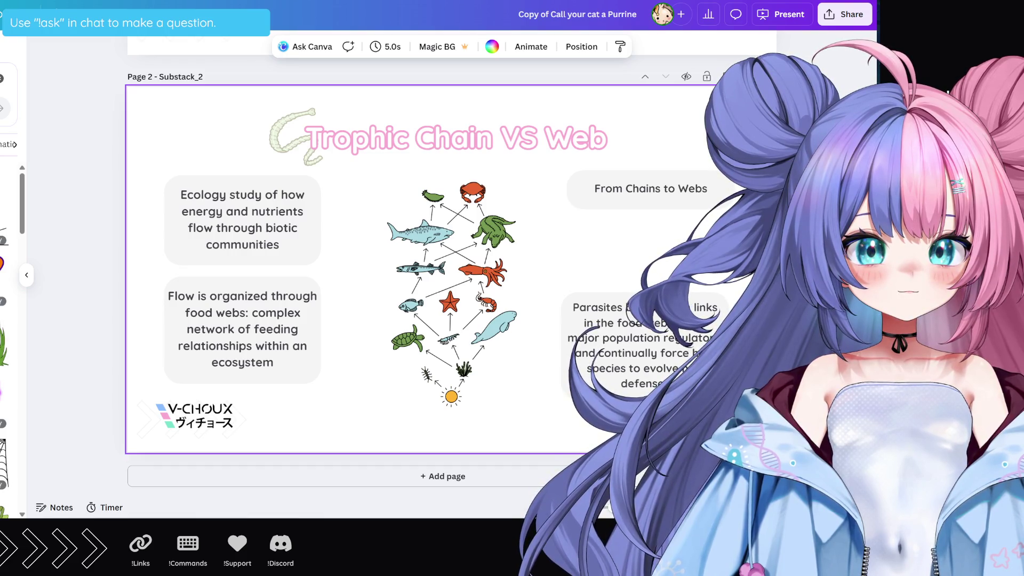
pyautogui.click(5, 437)
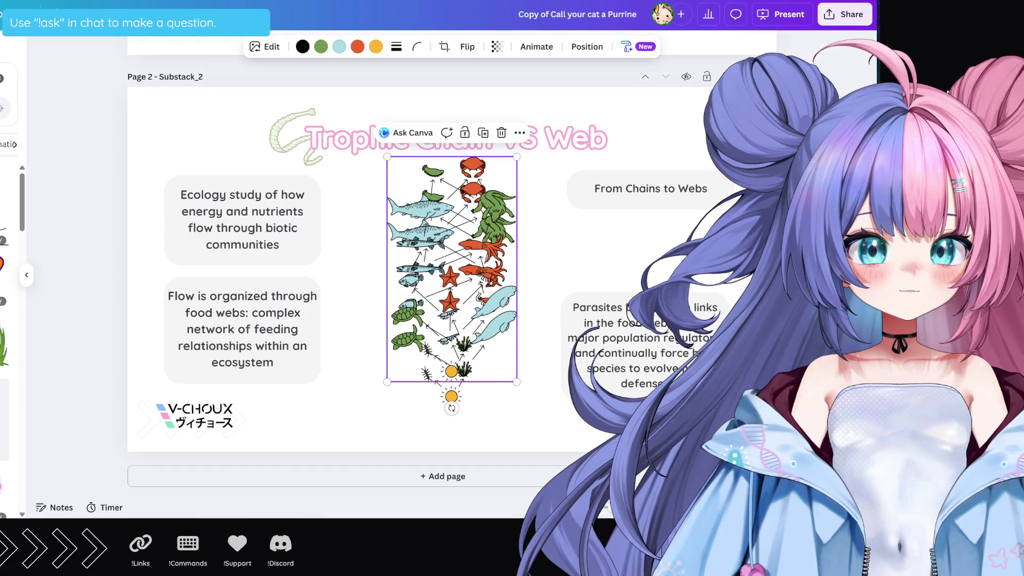
# Undo the taller food web and move the original food web to the page's right side
pyautogui.scroll(5, 5, 288)
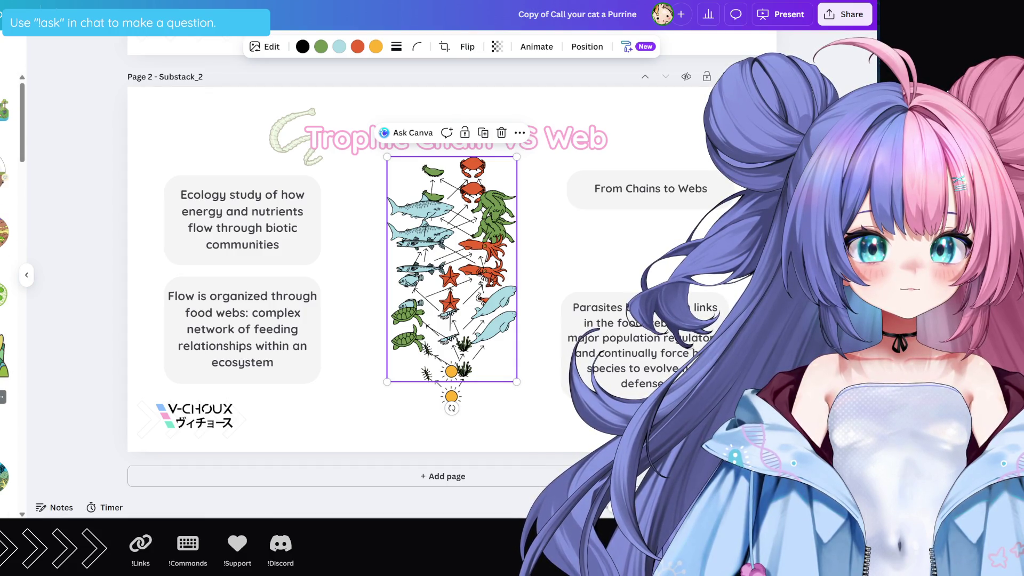
pyautogui.scroll(-2, 5, 288)
pyautogui.scroll(-2, 5, 288)
pyautogui.scroll(-4, 5, 288)
pyautogui.scroll(-3, 5, 288)
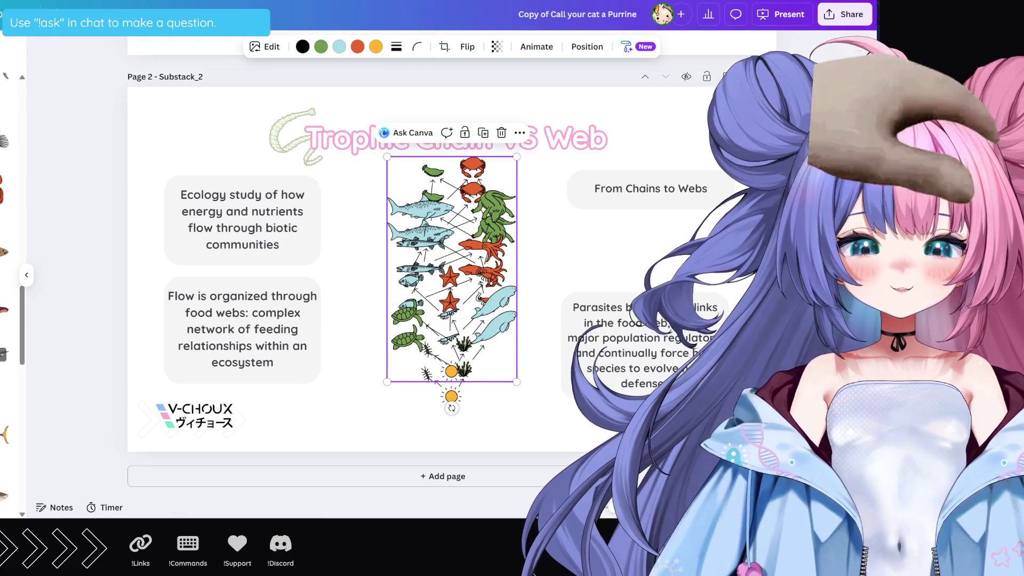
pyautogui.scroll(-2, 5, 287)
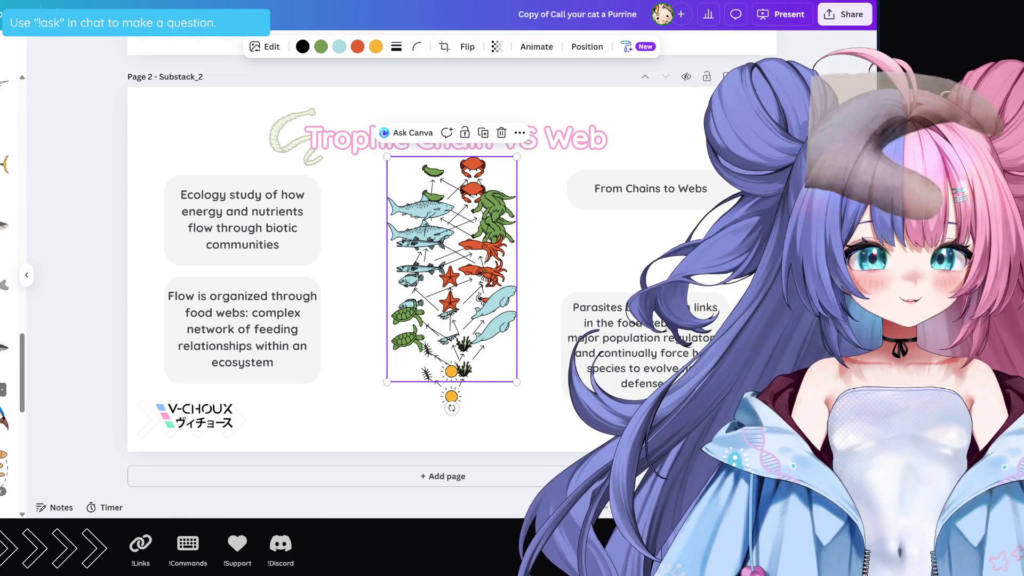
pyautogui.scroll(3, 5, 288)
pyautogui.scroll(3, 6, 288)
pyautogui.scroll(3, 5, 288)
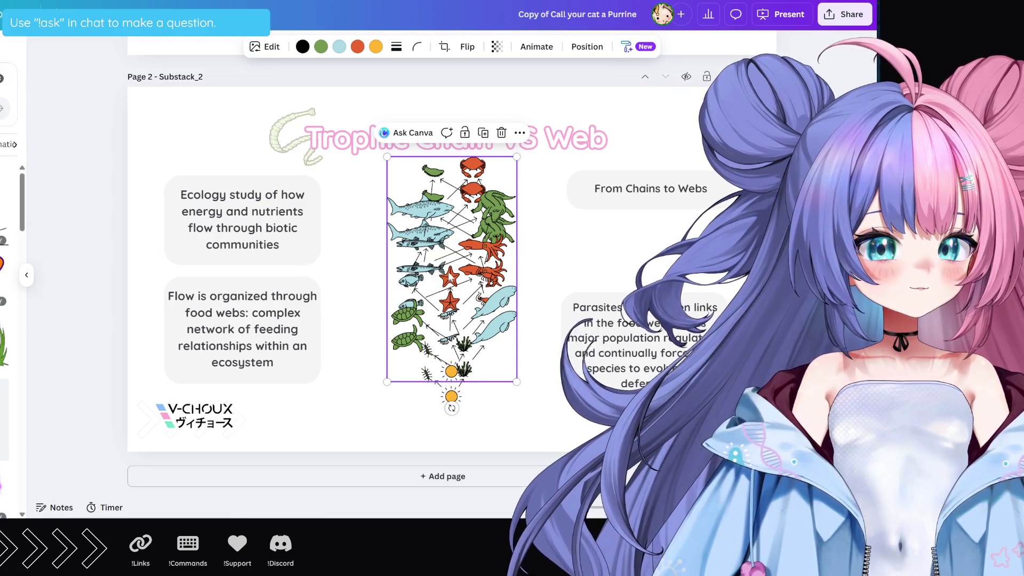
pyautogui.hotkey('ctrl', 'z')
pyautogui.moveTo(448, 266)
pyautogui.mouseDown()
pyautogui.moveTo(604, 296)
pyautogui.moveTo(566, 287)
pyautogui.mouseUp()
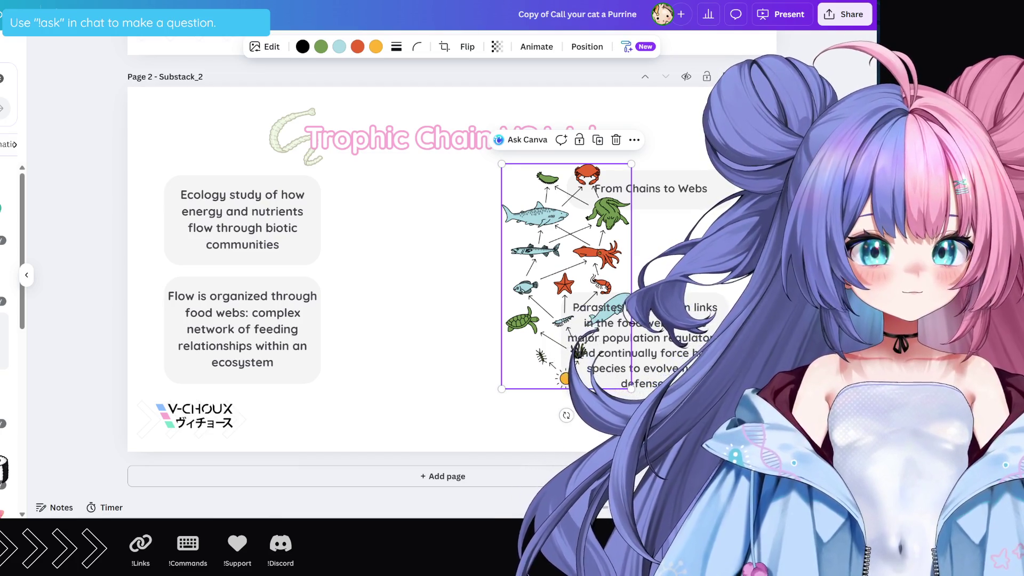
# Paste the green seaweed graphic and shrink it down toward the bottom of the page
pyautogui.hotkey('ctrl', 'v')
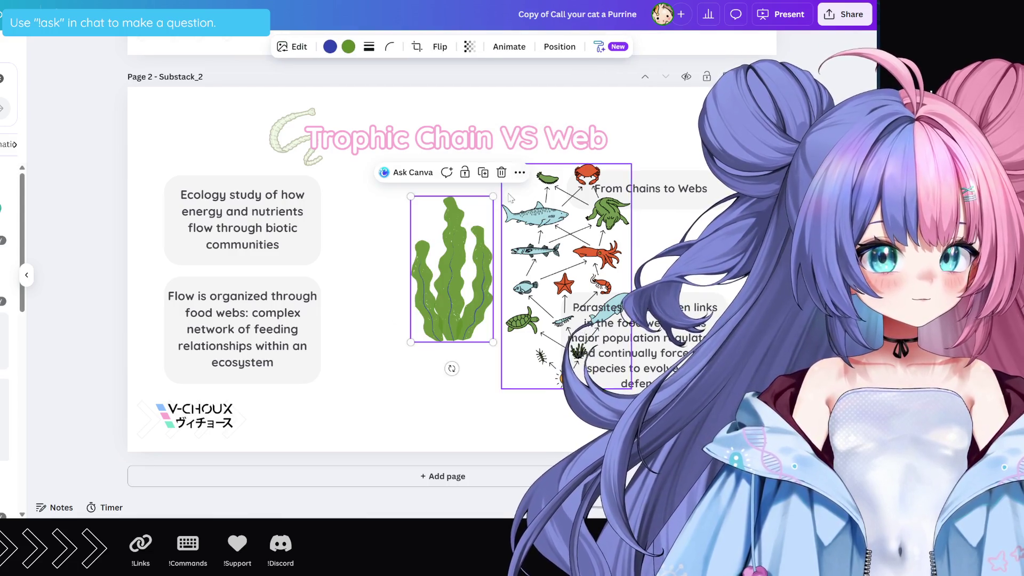
pyautogui.moveTo(493, 196)
pyautogui.mouseDown()
pyautogui.moveTo(461, 233)
pyautogui.moveTo(422, 345)
pyautogui.moveTo(456, 410)
pyautogui.moveTo(460, 391)
pyautogui.moveTo(439, 383)
pyautogui.moveTo(451, 378)
pyautogui.moveTo(442, 393)
pyautogui.mouseUp()
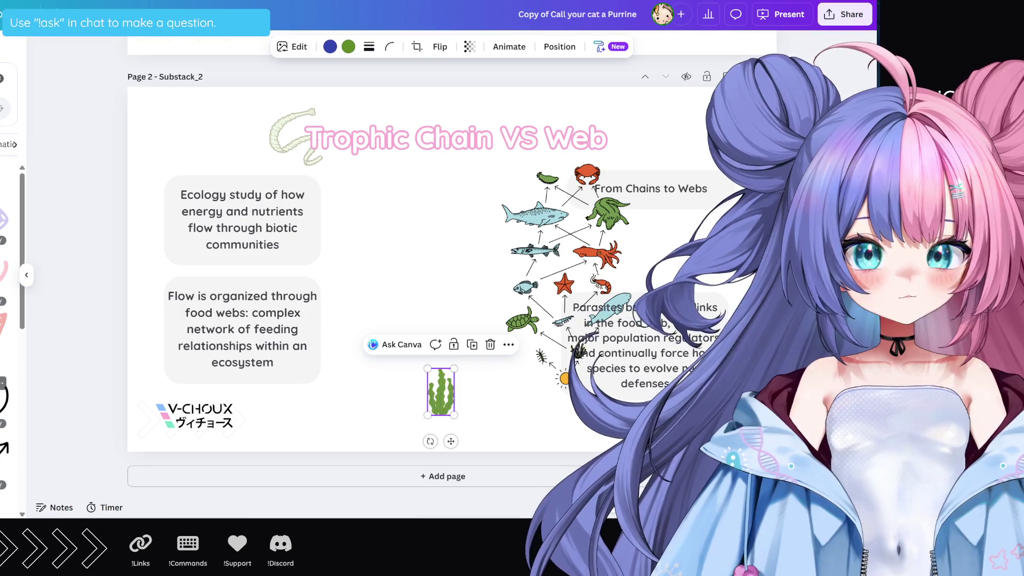
pyautogui.scroll(-5, 8, 320)
pyautogui.scroll(-3, 8, 320)
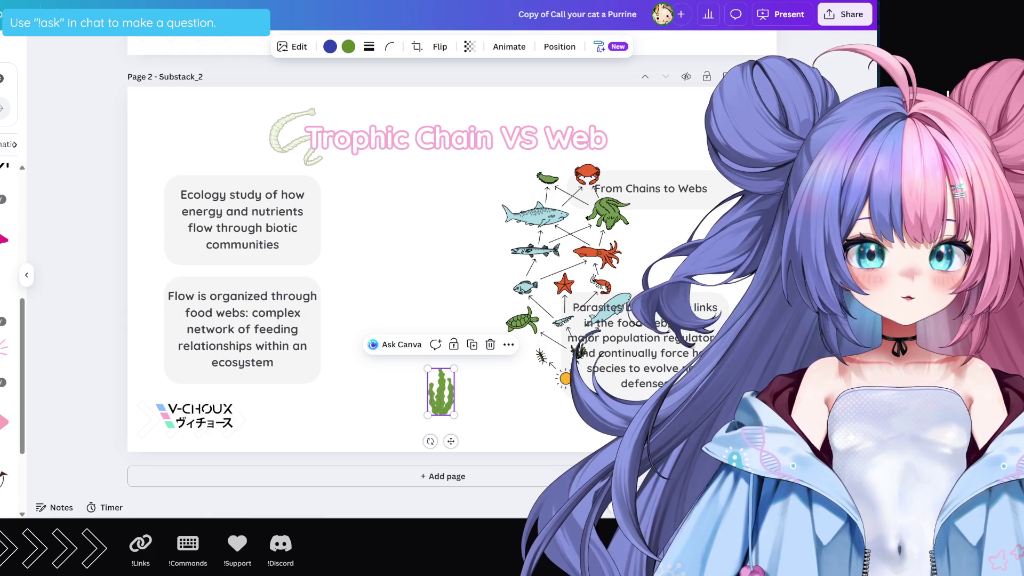
# Add a small, tilted curved black arrow just right of the seaweed, then duplicate it
pyautogui.click(5, 320)
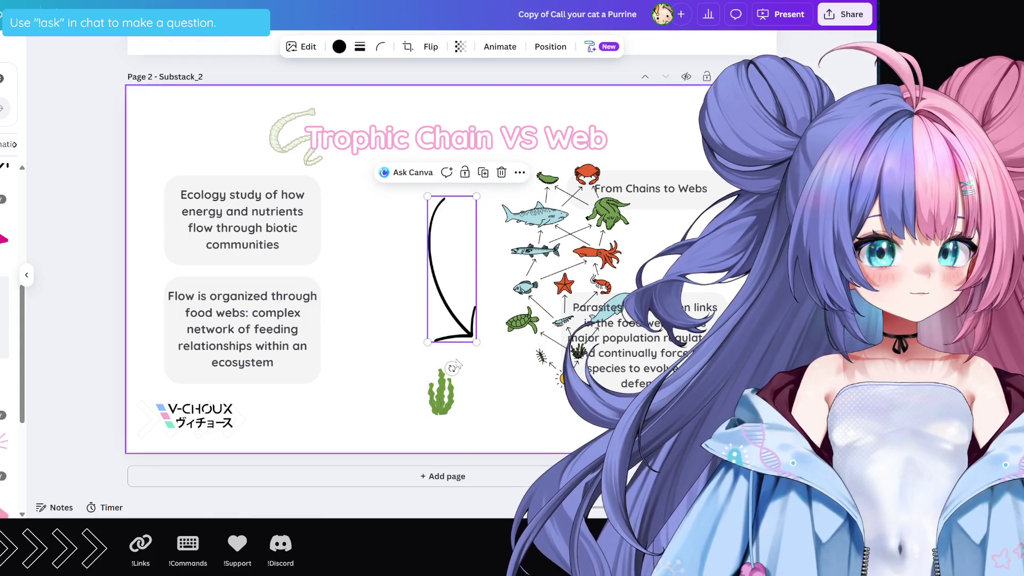
pyautogui.moveTo(452, 368); pyautogui.dragTo(404, 254)
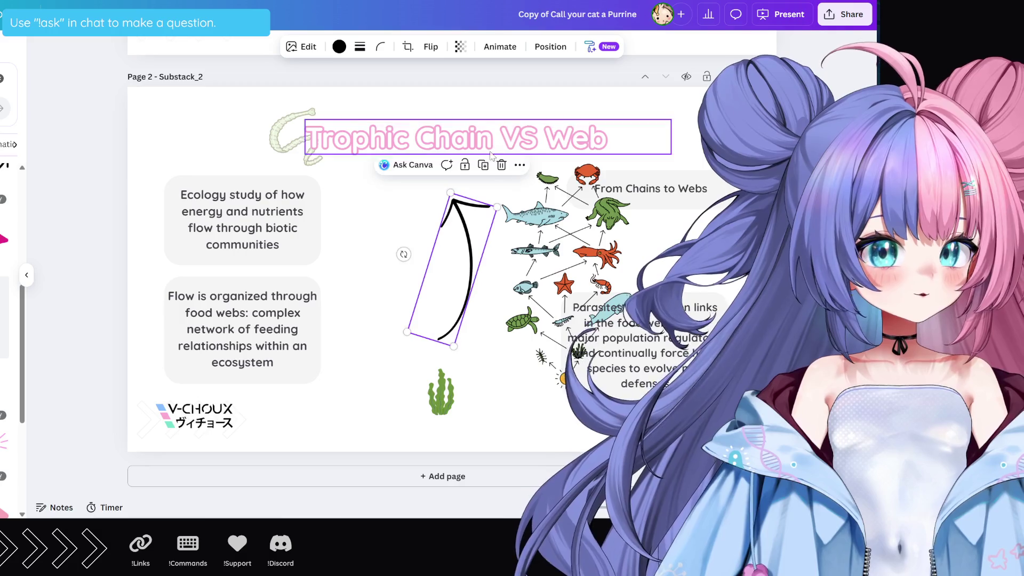
pyautogui.moveTo(450, 192)
pyautogui.mouseDown()
pyautogui.moveTo(452, 287)
pyautogui.moveTo(486, 365)
pyautogui.moveTo(439, 351)
pyautogui.moveTo(440, 324)
pyautogui.mouseUp()
pyautogui.moveTo(475, 370); pyautogui.dragTo(480, 382)
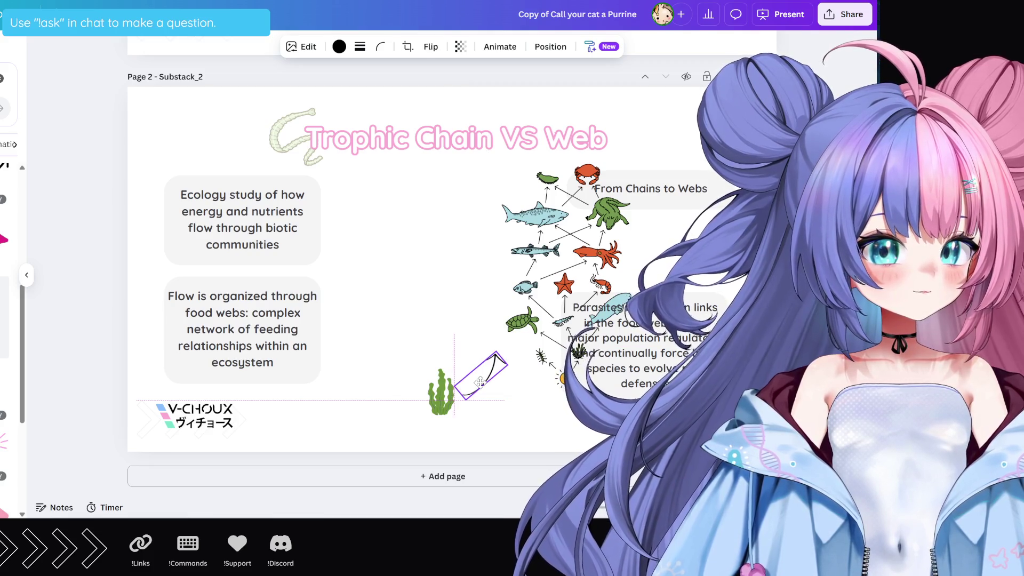
pyautogui.moveTo(478, 383); pyautogui.dragTo(479, 383)
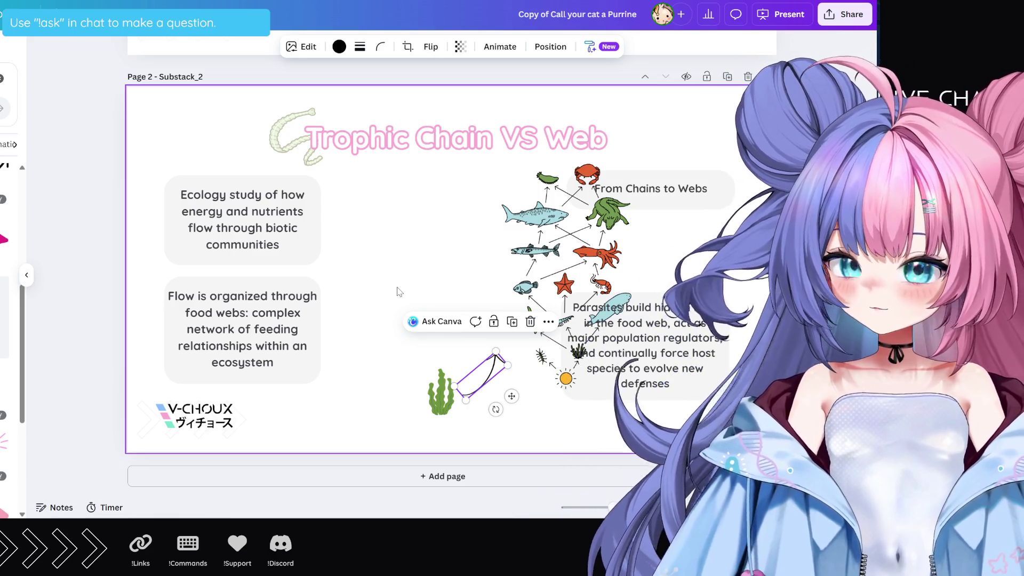
pyautogui.hotkey('ctrl', 'd')
# Move the arrow copy left of the seaweed, mirror and rotate it, then delete the misplaced copy
pyautogui.moveTo(517, 401); pyautogui.dragTo(429, 383)
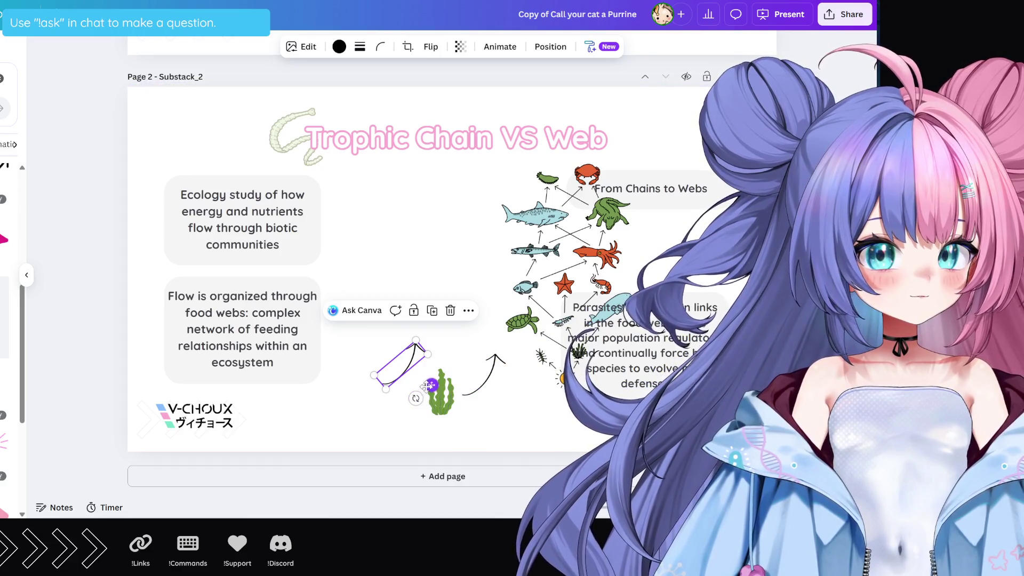
pyautogui.moveTo(431, 384); pyautogui.dragTo(427, 385)
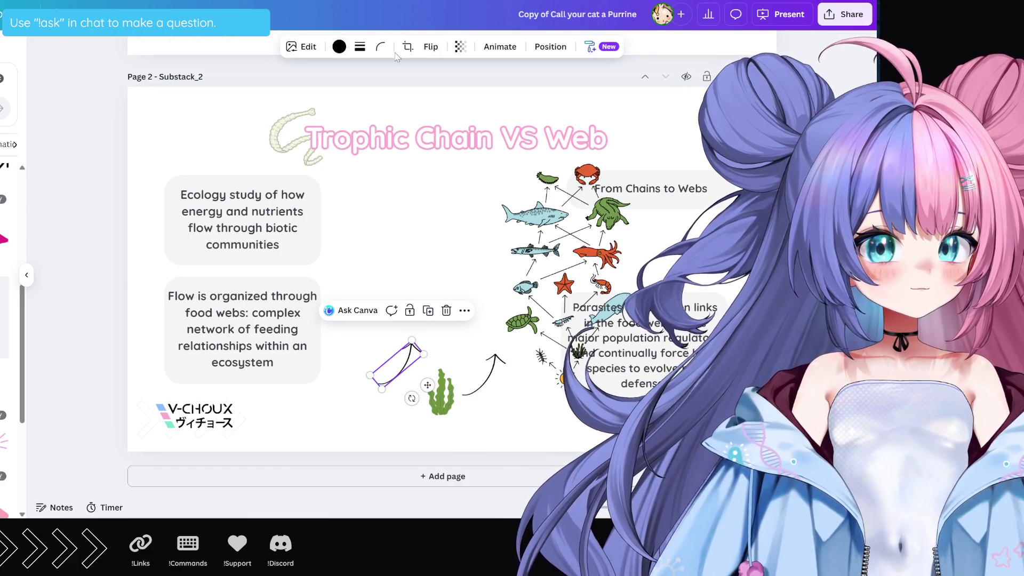
pyautogui.click(425, 51)
pyautogui.click(442, 77)
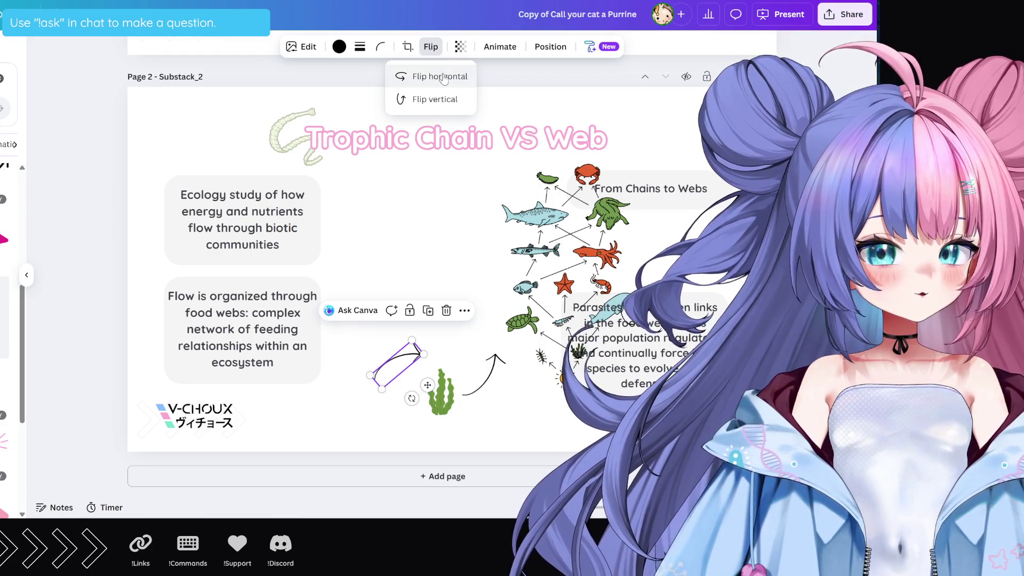
pyautogui.moveTo(412, 398); pyautogui.dragTo(445, 345)
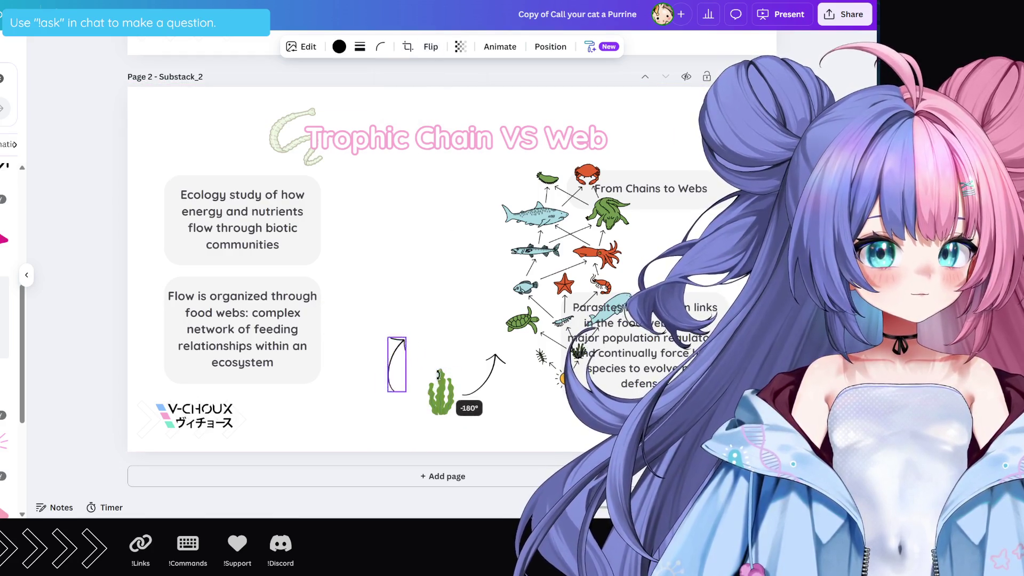
pyautogui.moveTo(385, 366); pyautogui.dragTo(388, 409)
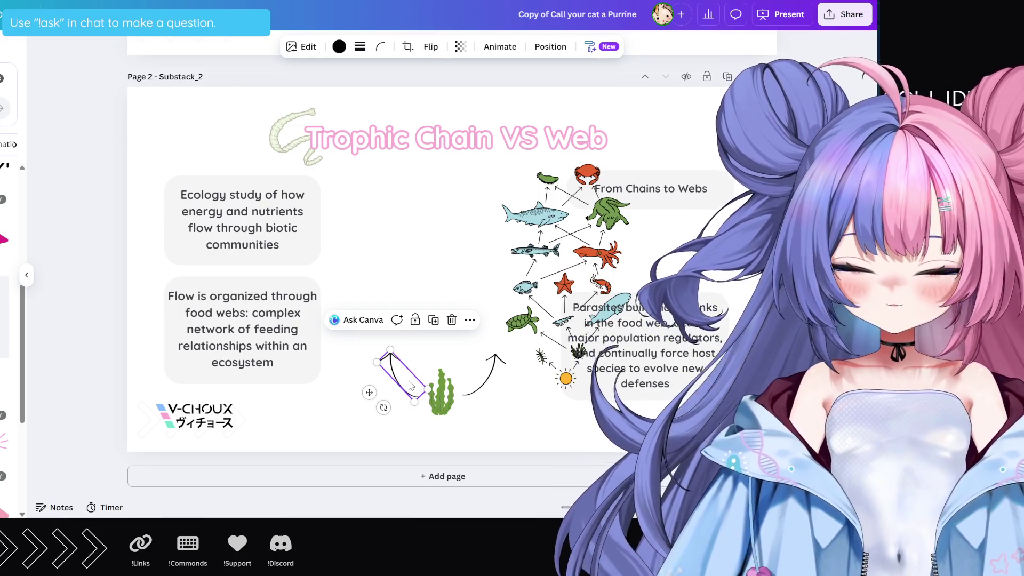
pyautogui.press('Delete')
# Flip the remaining arrow vertically and horizontally, rotate it to about 120°, and move it left of the seaweed
pyautogui.click(496, 379)
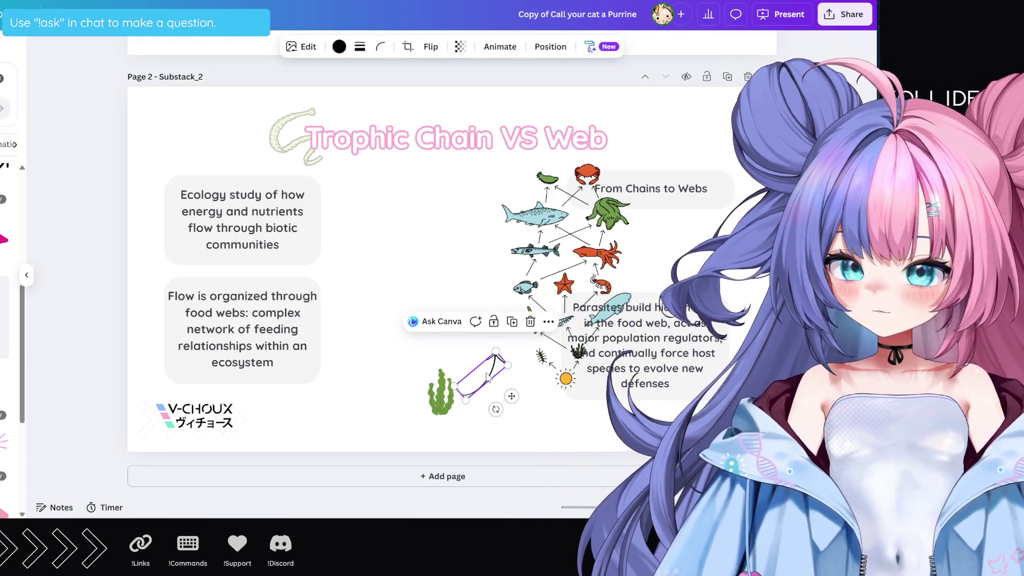
pyautogui.click(380, 47)
pyautogui.click(430, 46)
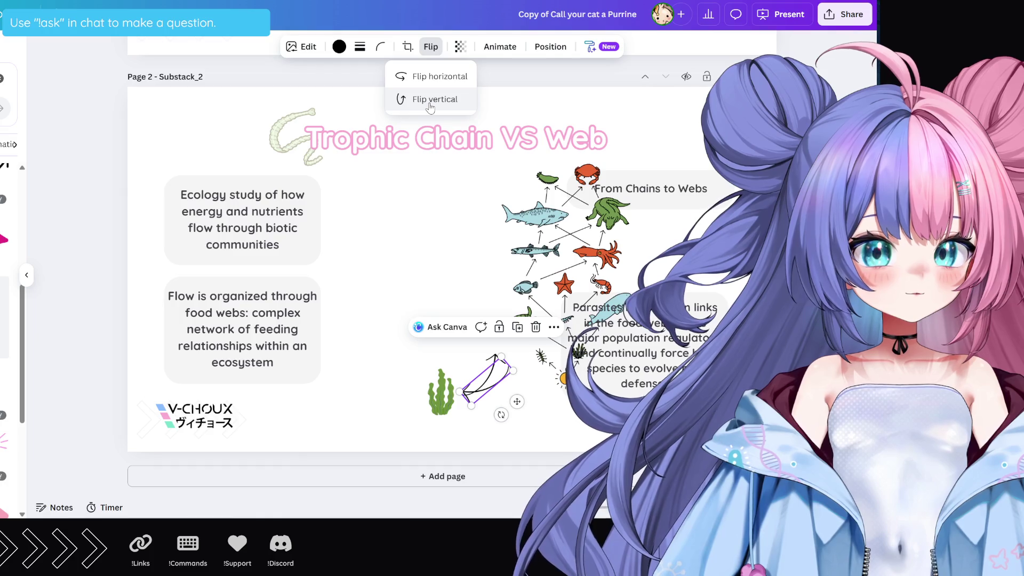
pyautogui.click(432, 100)
pyautogui.click(429, 77)
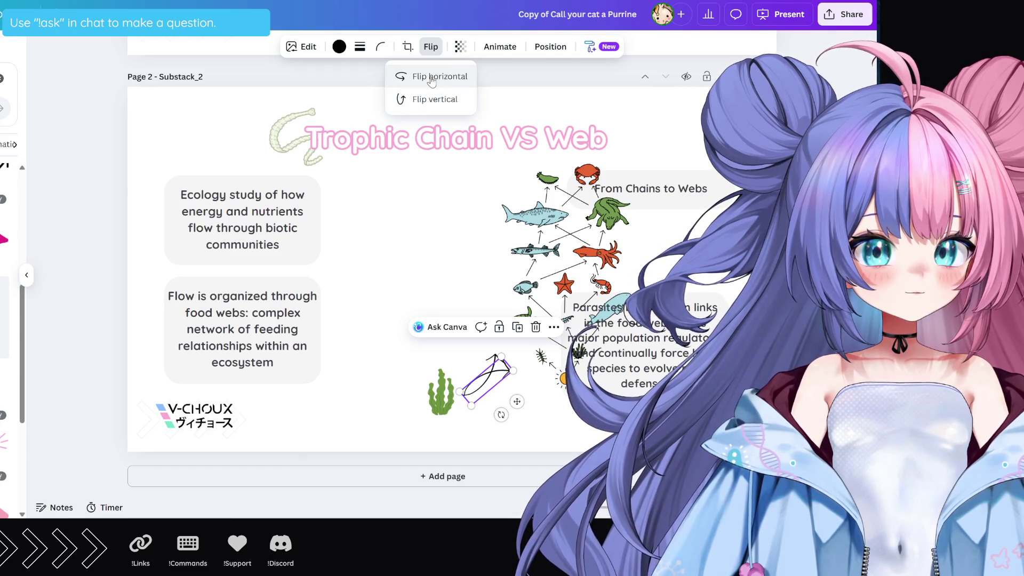
pyautogui.moveTo(501, 414); pyautogui.dragTo(557, 427)
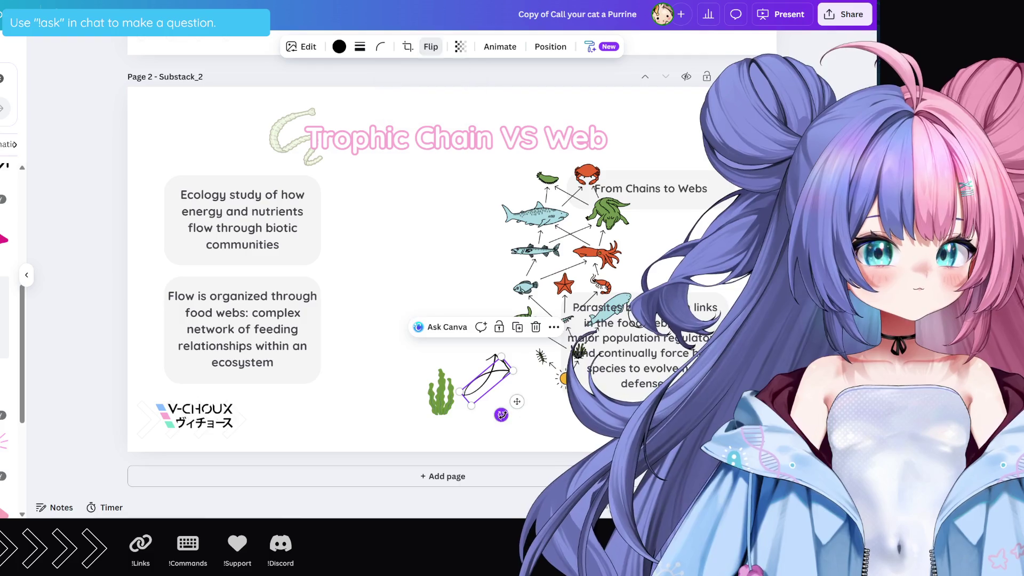
pyautogui.moveTo(557, 389)
pyautogui.mouseDown()
pyautogui.moveTo(608, 190)
pyautogui.moveTo(632, 243)
pyautogui.mouseUp()
pyautogui.moveTo(485, 380); pyautogui.dragTo(404, 379)
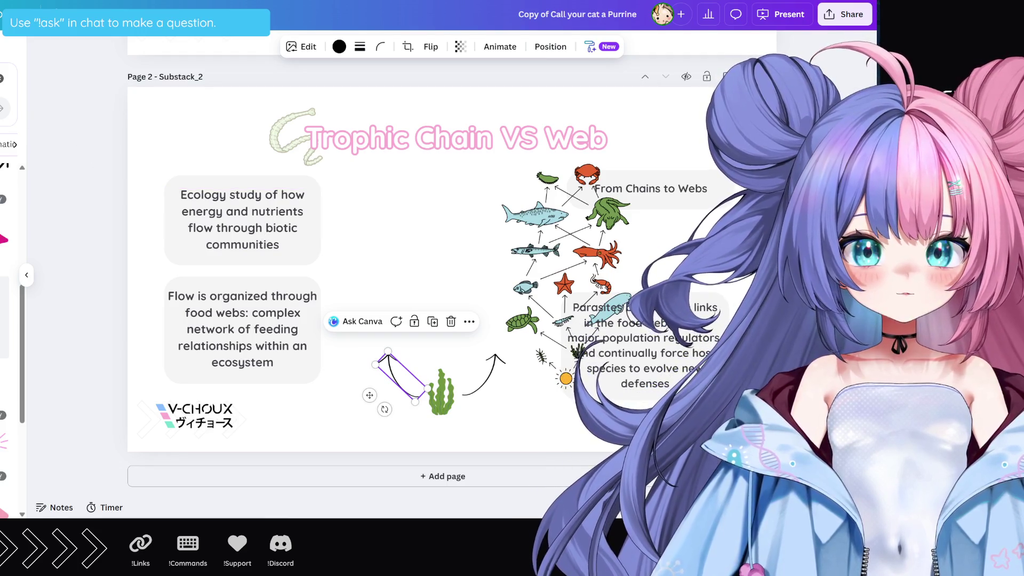
pyautogui.scroll(2, 10, 240)
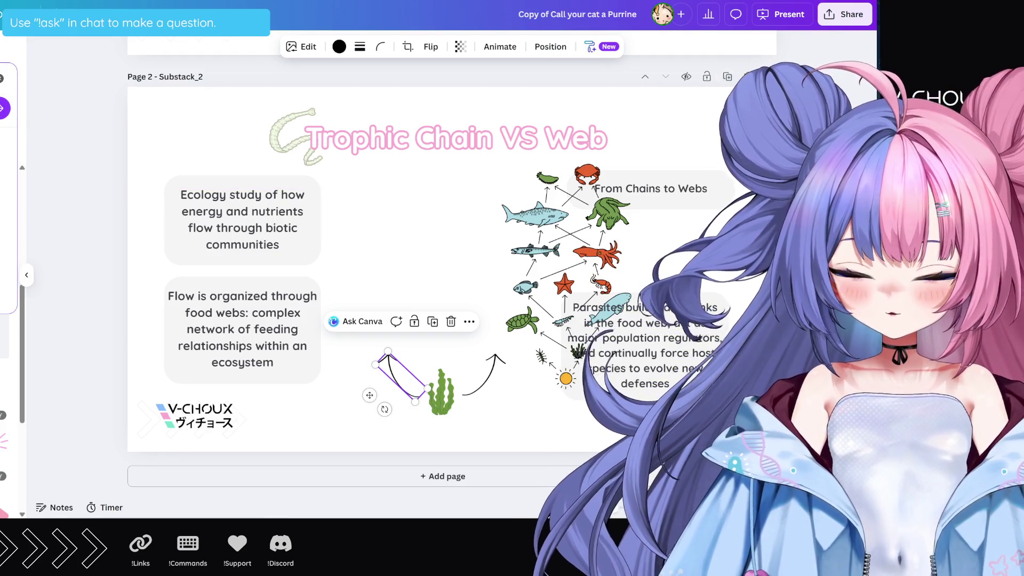
pyautogui.scroll(3, 10, 240)
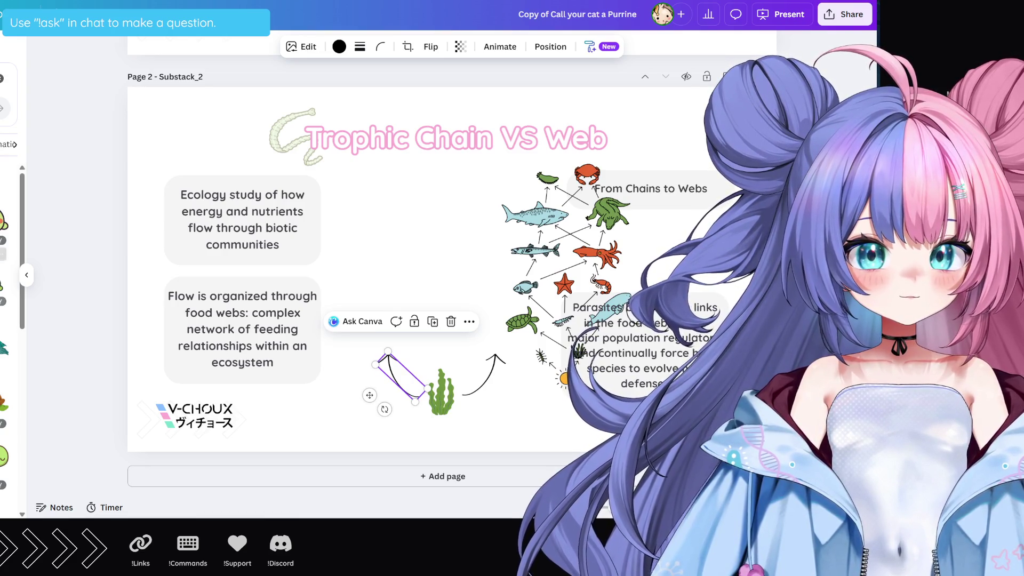
pyautogui.scroll(-5, 10, 320)
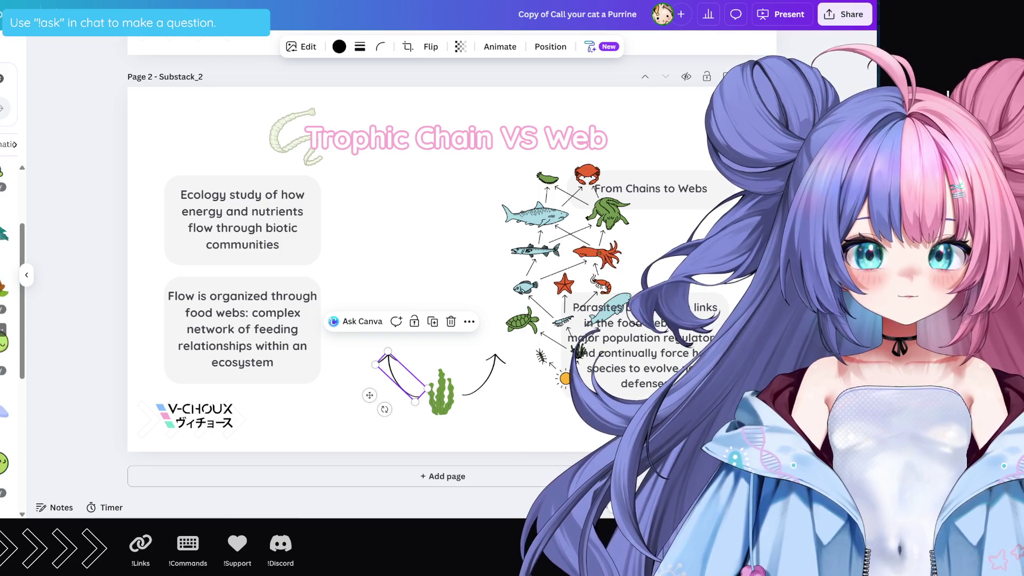
pyautogui.scroll(-5, 10, 341)
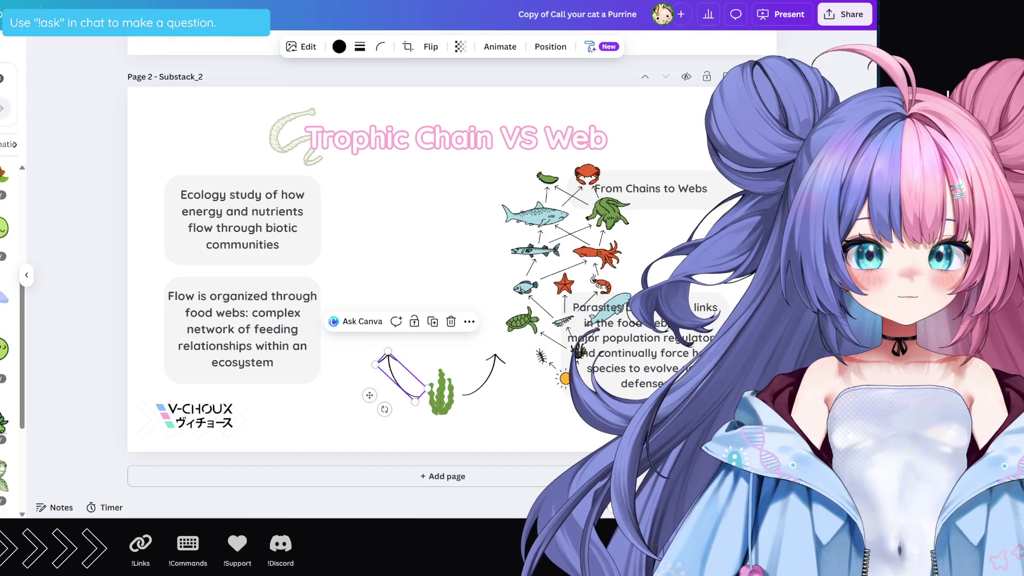
pyautogui.scroll(-3, 11, 341)
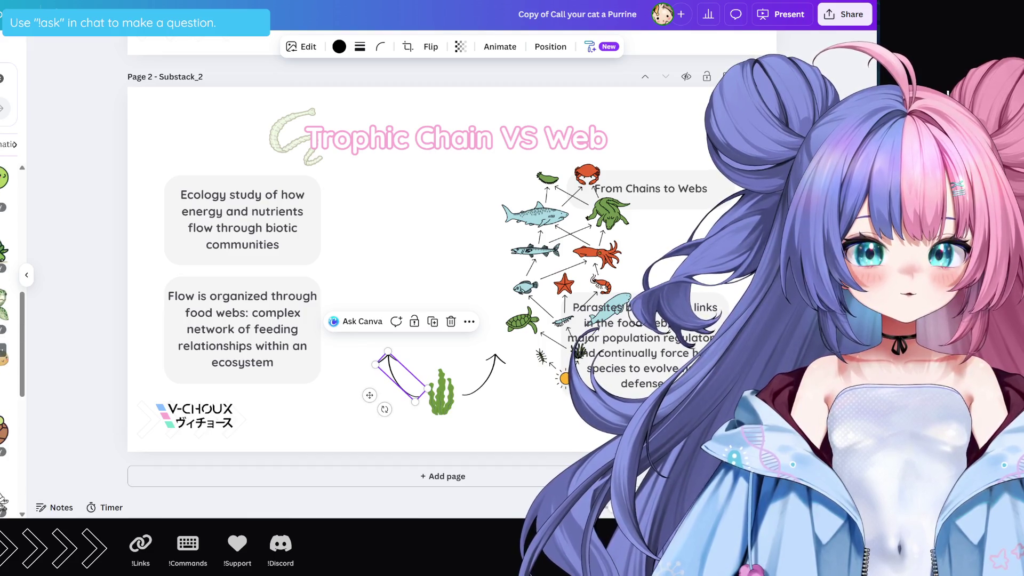
pyautogui.scroll(-2, 10, 341)
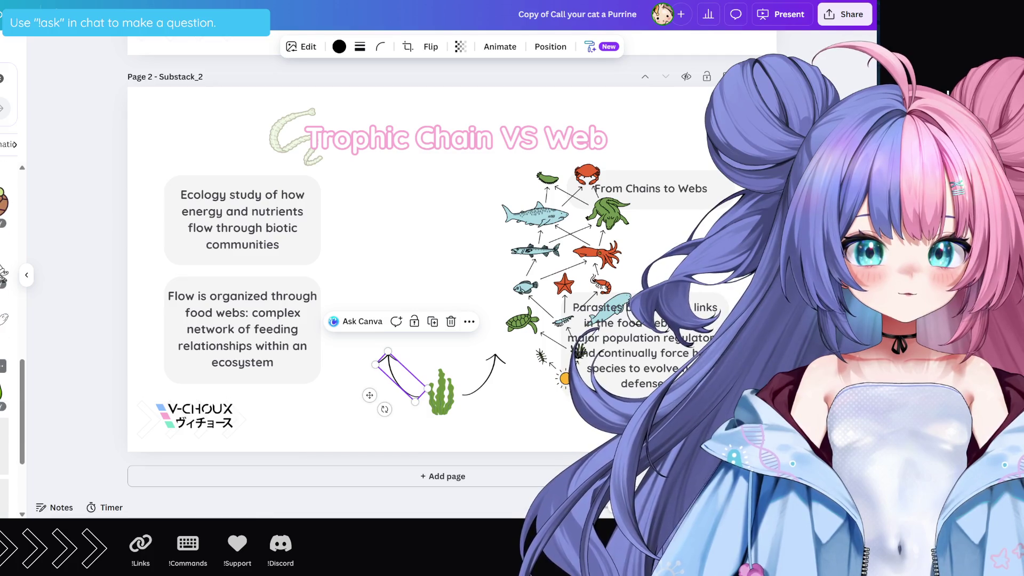
pyautogui.scroll(-2, 10, 342)
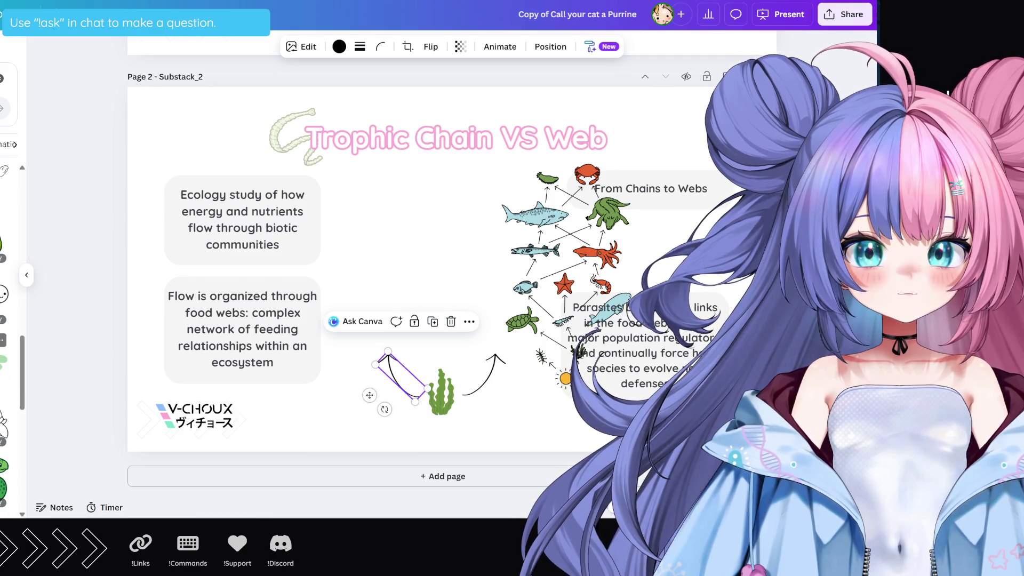
pyautogui.scroll(-3, 11, 341)
pyautogui.scroll(3, 11, 341)
pyautogui.scroll(2, 11, 341)
pyautogui.scroll(2, 11, 341)
pyautogui.scroll(2, 11, 341)
pyautogui.scroll(1, 11, 342)
pyautogui.scroll(2, 11, 341)
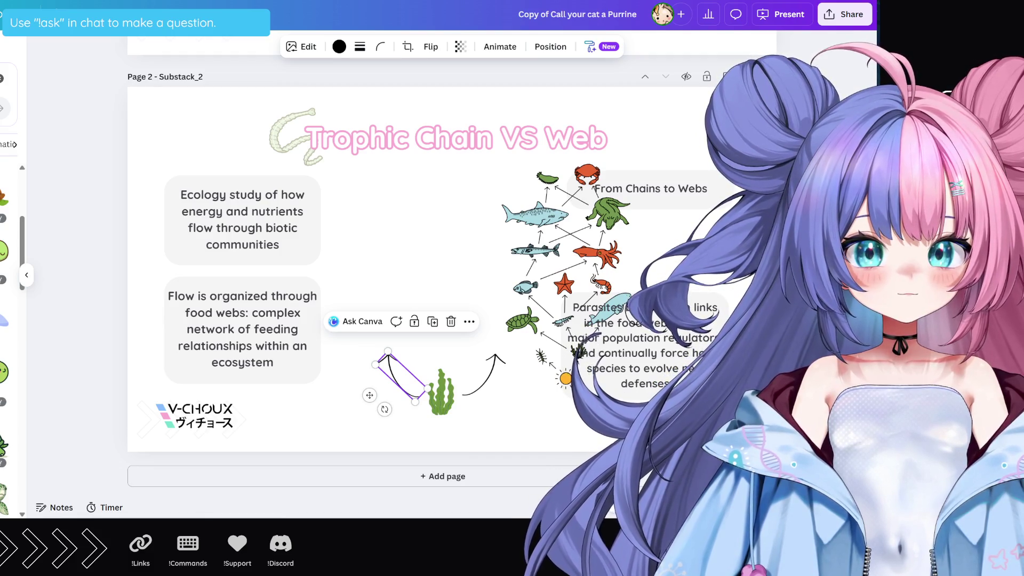
pyautogui.moveTo(4, 493); pyautogui.dragTo(379, 276)
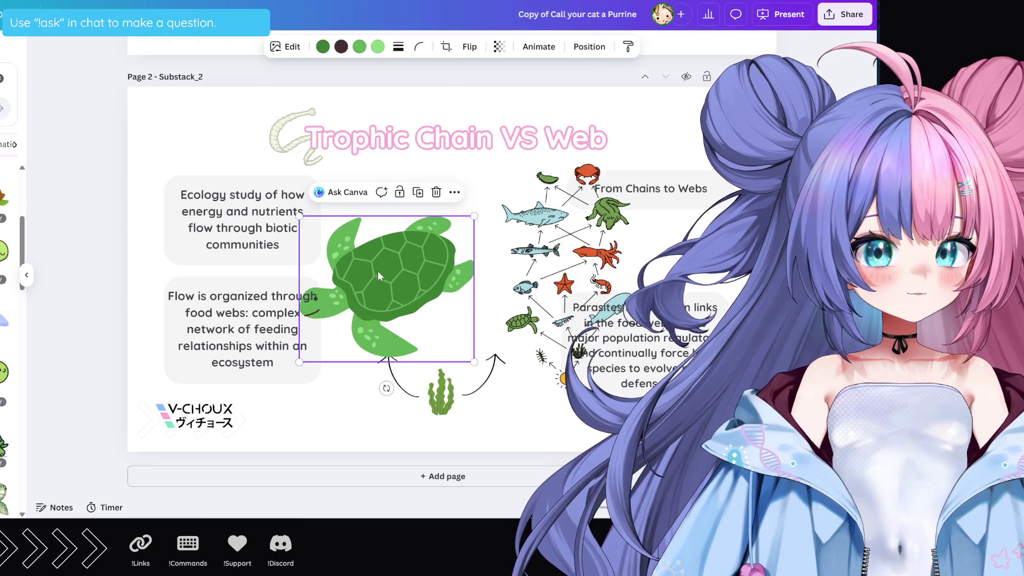
# Shrink the turtle graphic and set it on top of the left curved arrow
pyautogui.moveTo(473, 362)
pyautogui.mouseDown()
pyautogui.moveTo(339, 246)
pyautogui.moveTo(379, 338)
pyautogui.mouseUp()
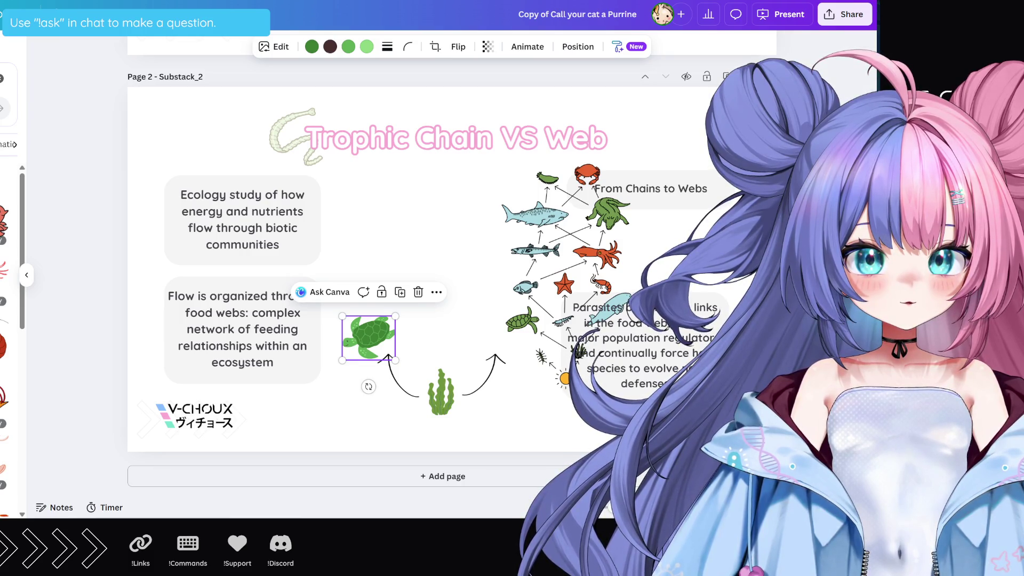
# Browse down the Elements panel, then search Google for 'Chupacabra' in a new tab
pyautogui.scroll(-2, 11, 341)
pyautogui.scroll(-2, 11, 341)
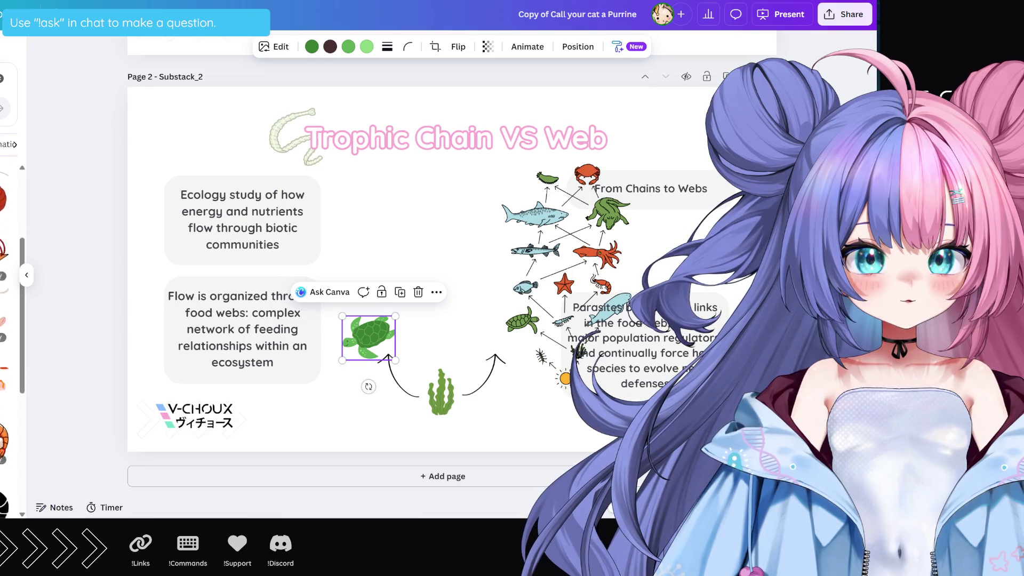
pyautogui.scroll(-2, 11, 342)
pyautogui.scroll(-2, 11, 341)
pyautogui.scroll(-2, 11, 341)
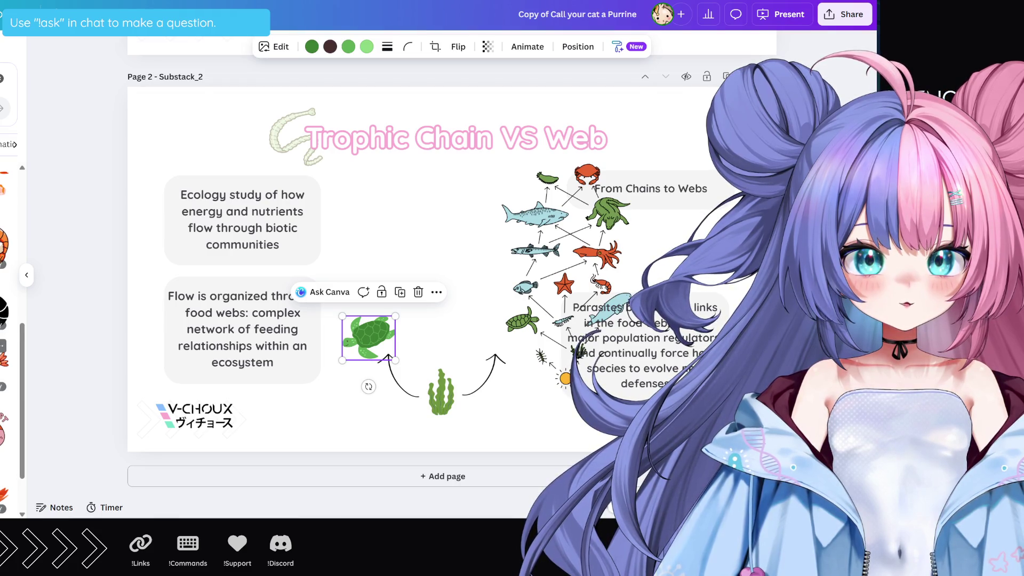
pyautogui.scroll(-2, 10, 341)
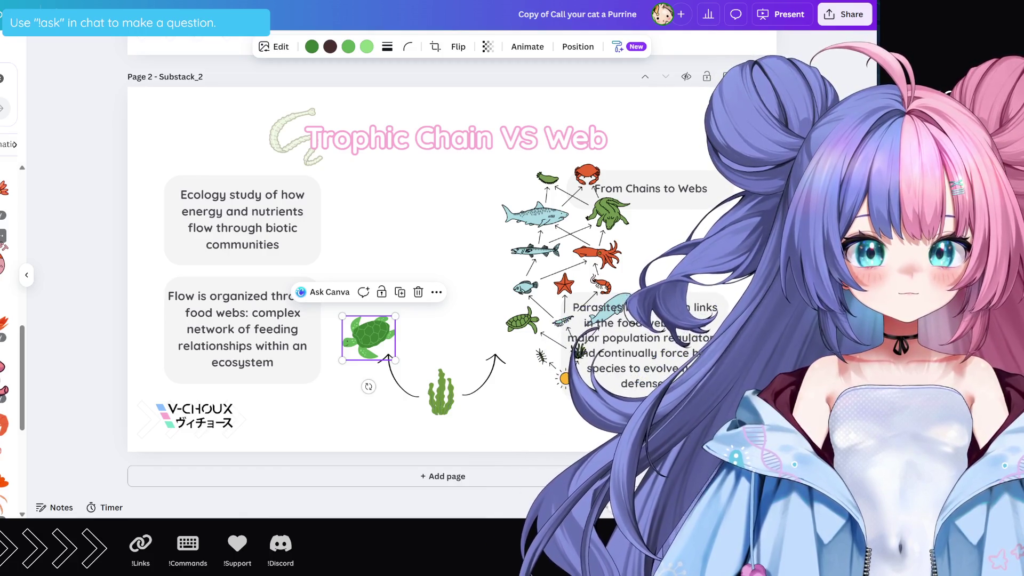
pyautogui.scroll(-1, 11, 341)
pyautogui.scroll(-2, 11, 341)
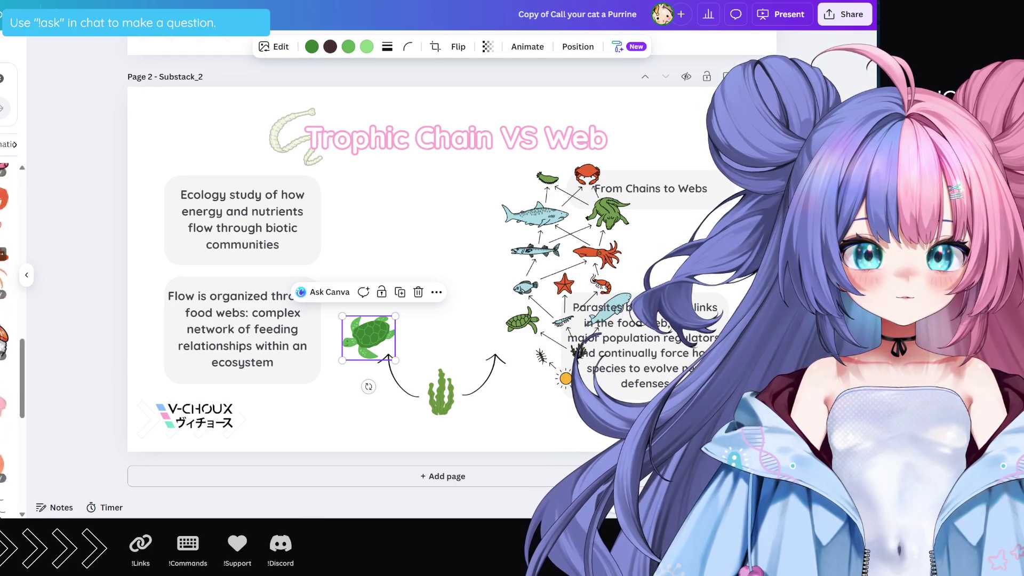
pyautogui.scroll(-1, 11, 341)
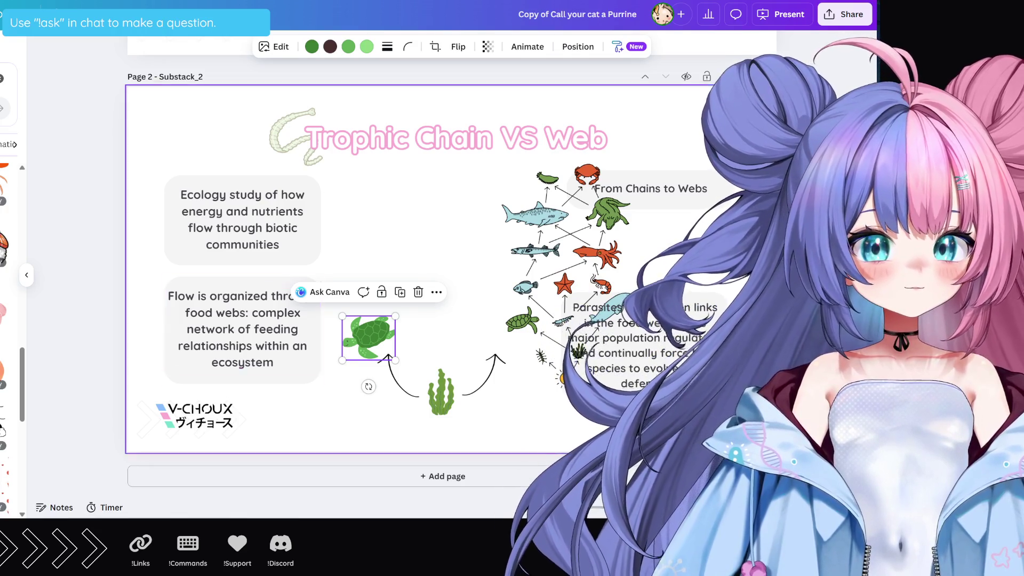
pyautogui.hotkey('ctrl', 't')
pyautogui.press('Return')
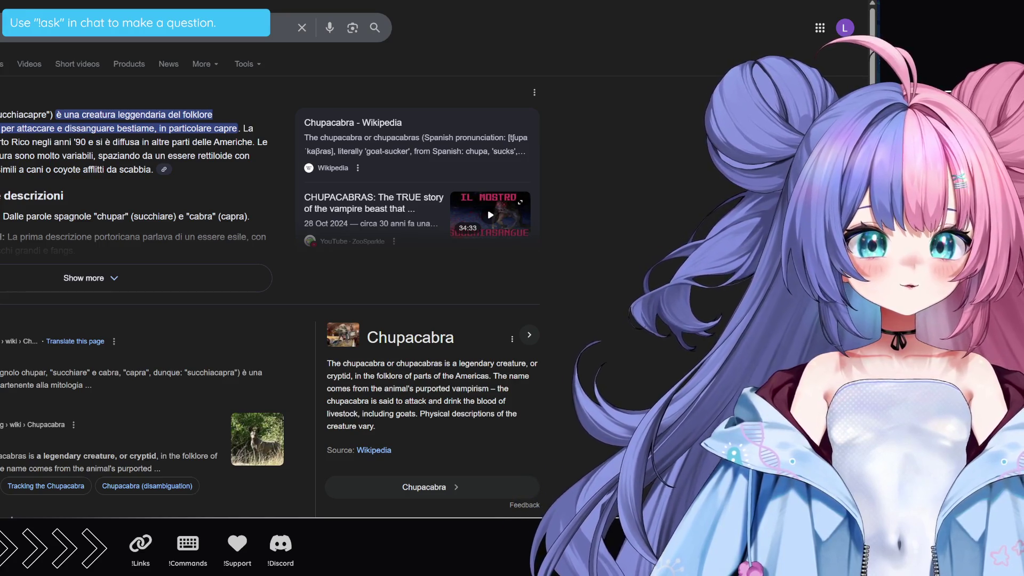
# Alt+Tab back to the Canva editor's 'Trophic Chain VS Web' page
pyautogui.hotkey('alt', 'Tab')
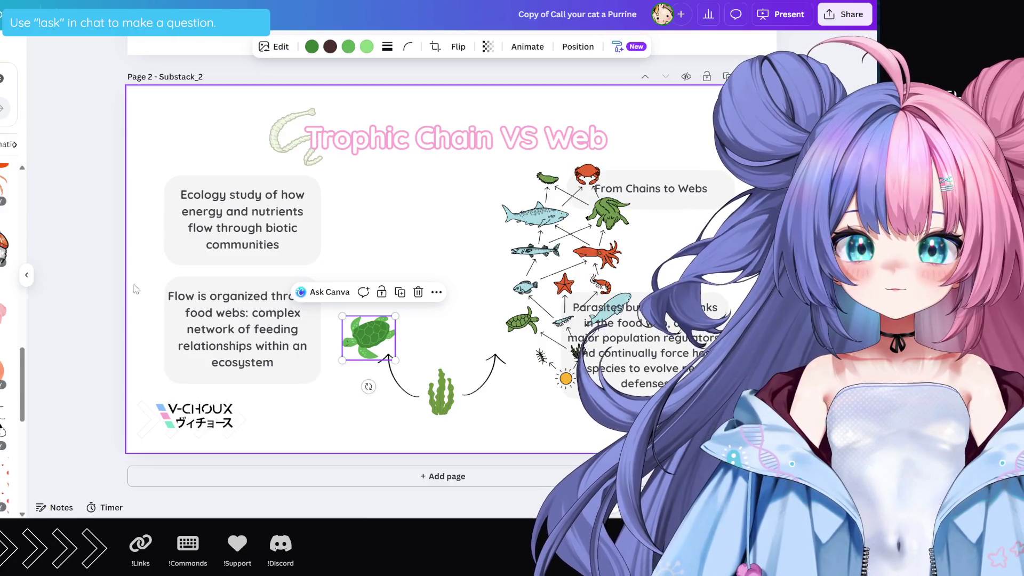
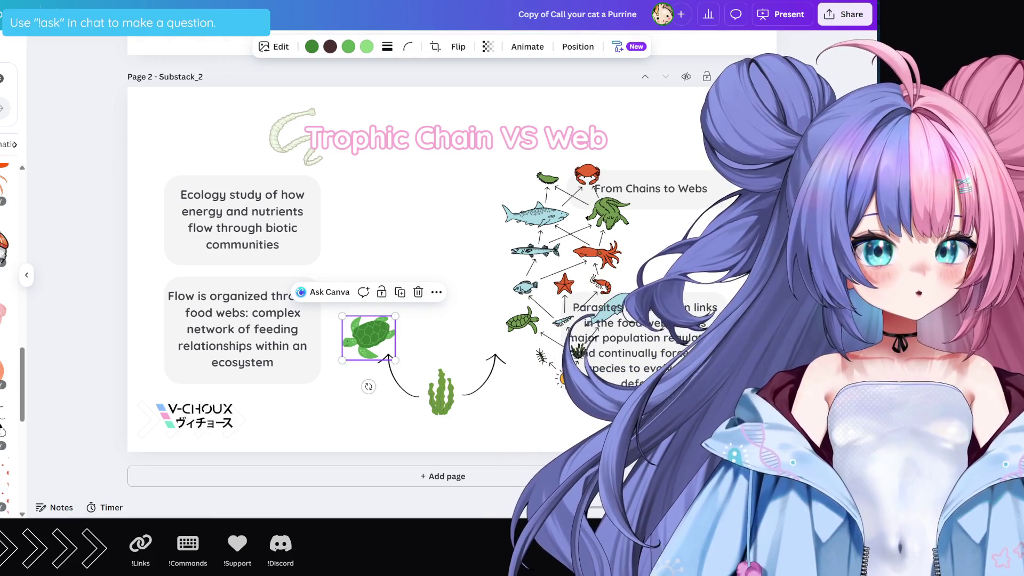
# Add a shrimp graphic from Elements after the seaweed and shrink it to a small size
pyautogui.click(629, 245)
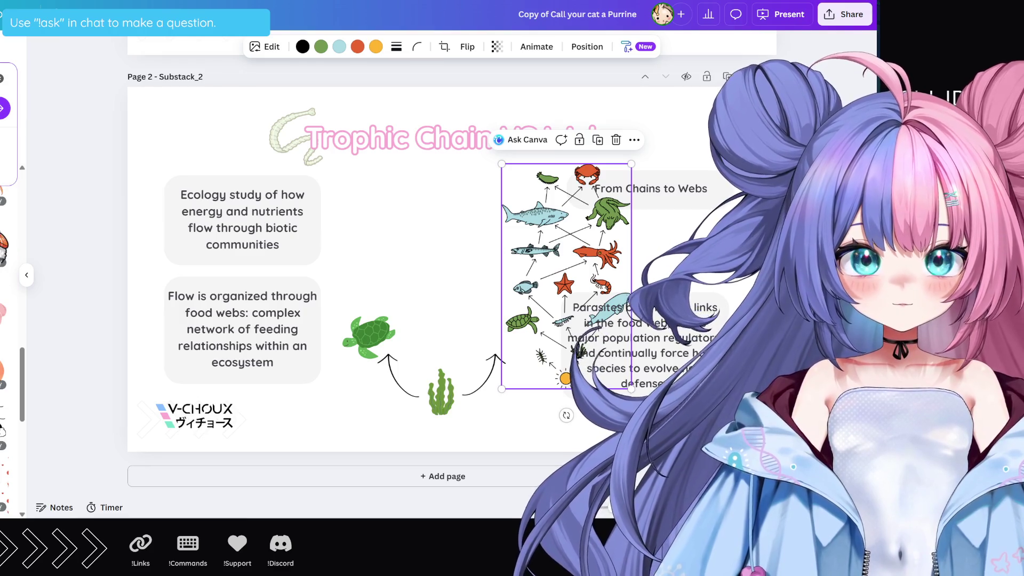
pyautogui.scroll(10, 8, 65)
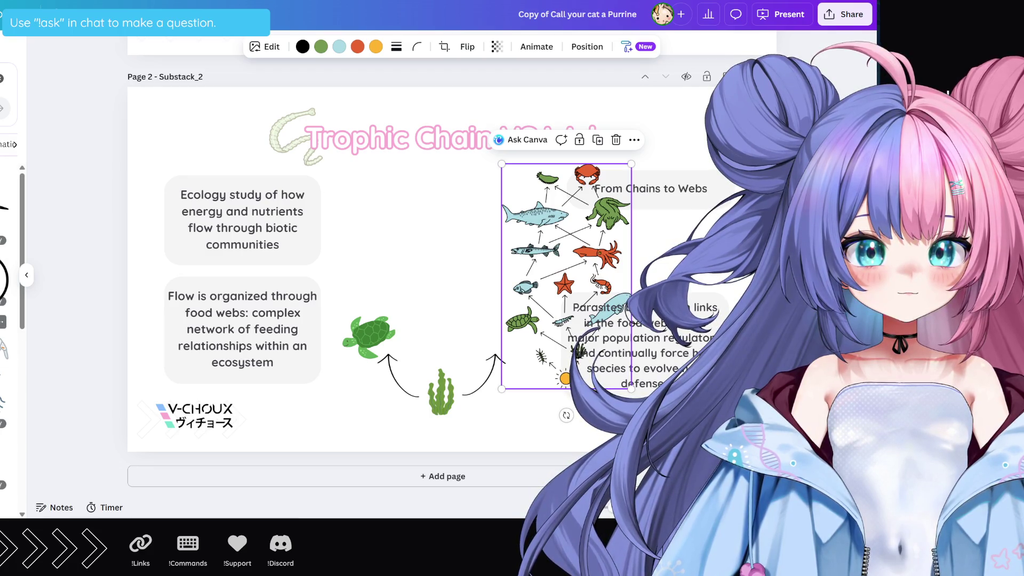
pyautogui.scroll(-5, 8, 277)
pyautogui.scroll(-3, 8, 277)
pyautogui.scroll(-3, 8, 277)
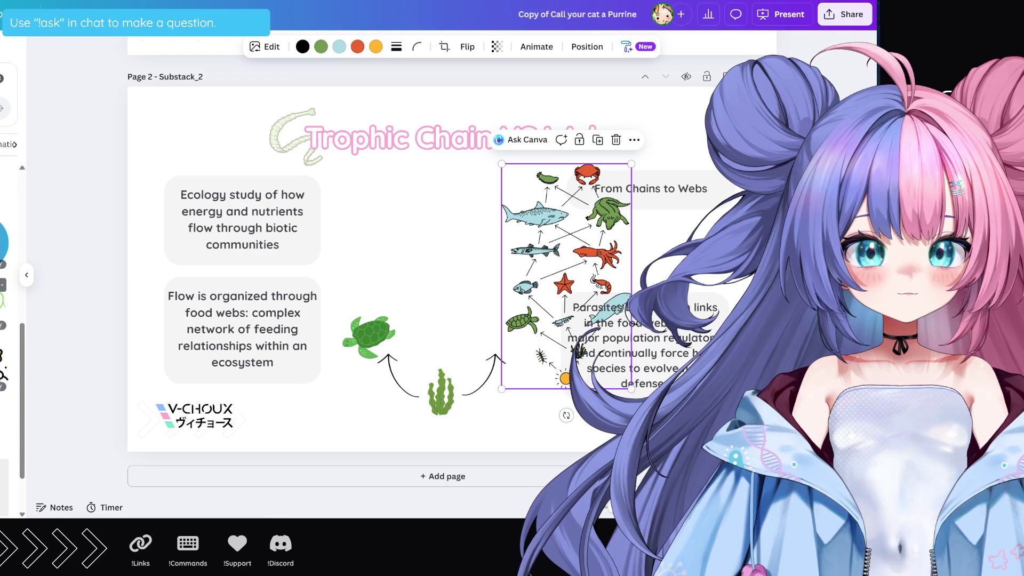
pyautogui.scroll(-3, 8, 277)
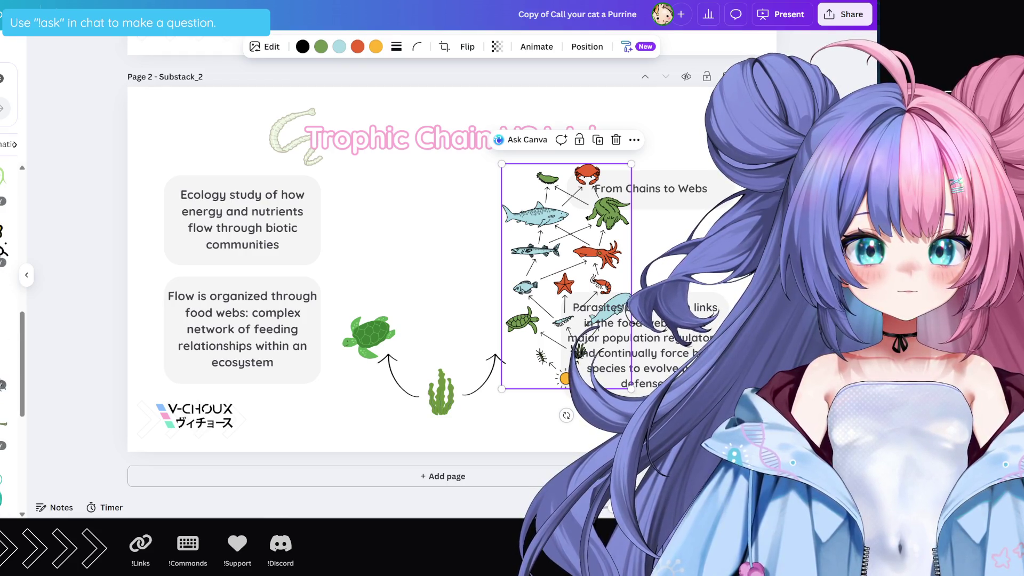
pyautogui.scroll(-3, 8, 277)
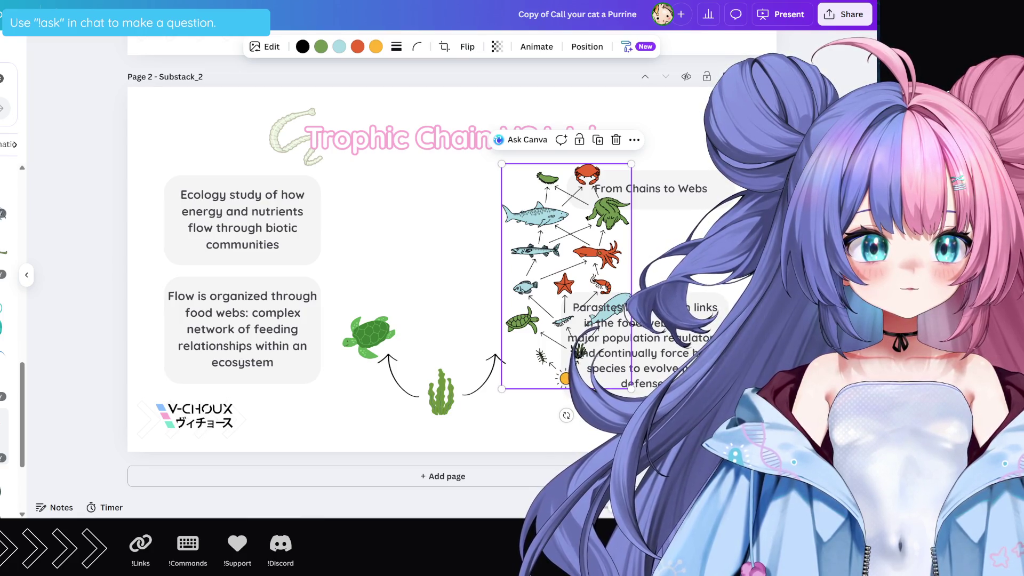
pyautogui.scroll(-3, 11, 341)
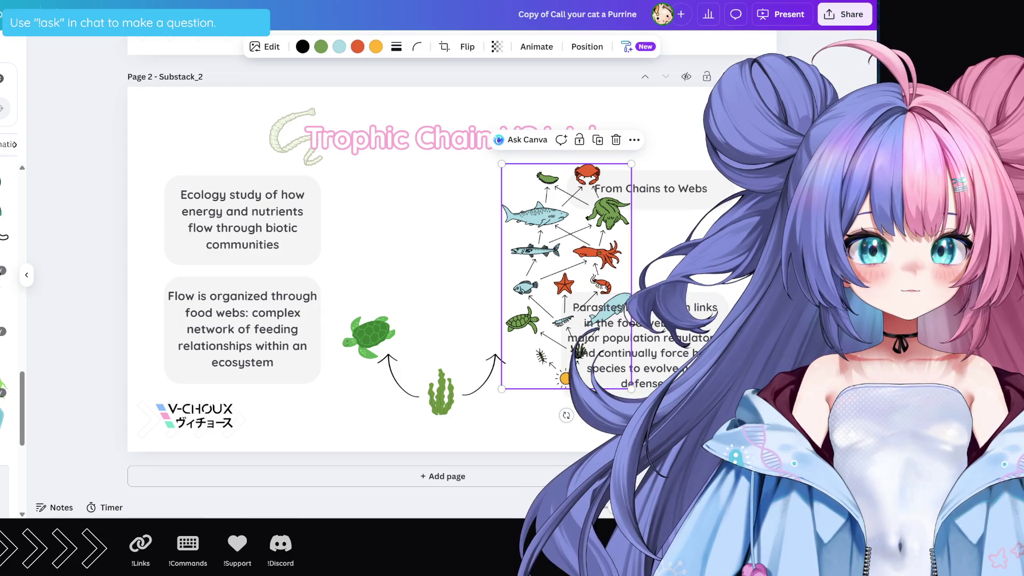
pyautogui.click(10, 395)
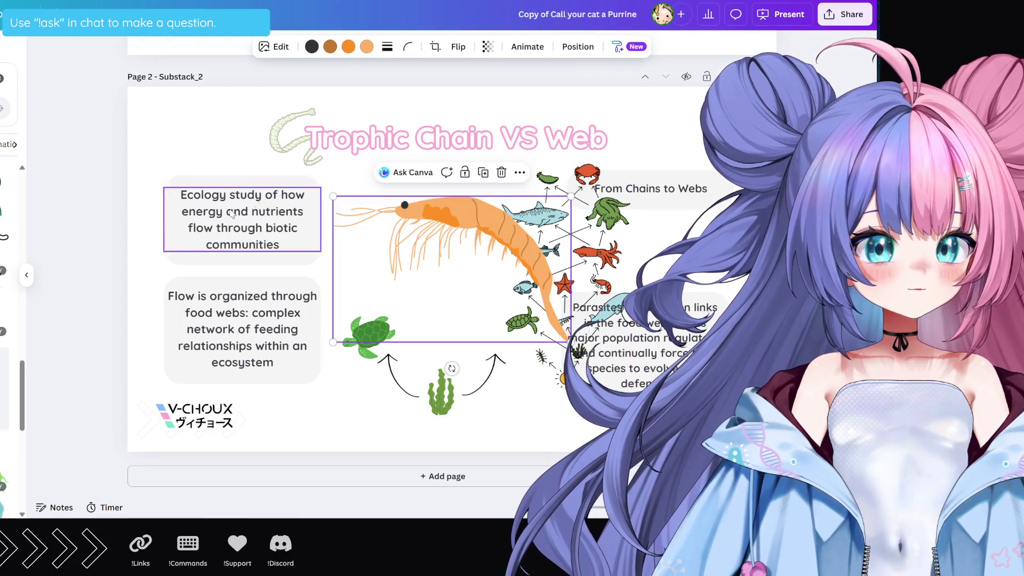
pyautogui.moveTo(333, 196)
pyautogui.mouseDown()
pyautogui.moveTo(513, 305)
pyautogui.moveTo(473, 323)
pyautogui.moveTo(493, 337)
pyautogui.mouseUp()
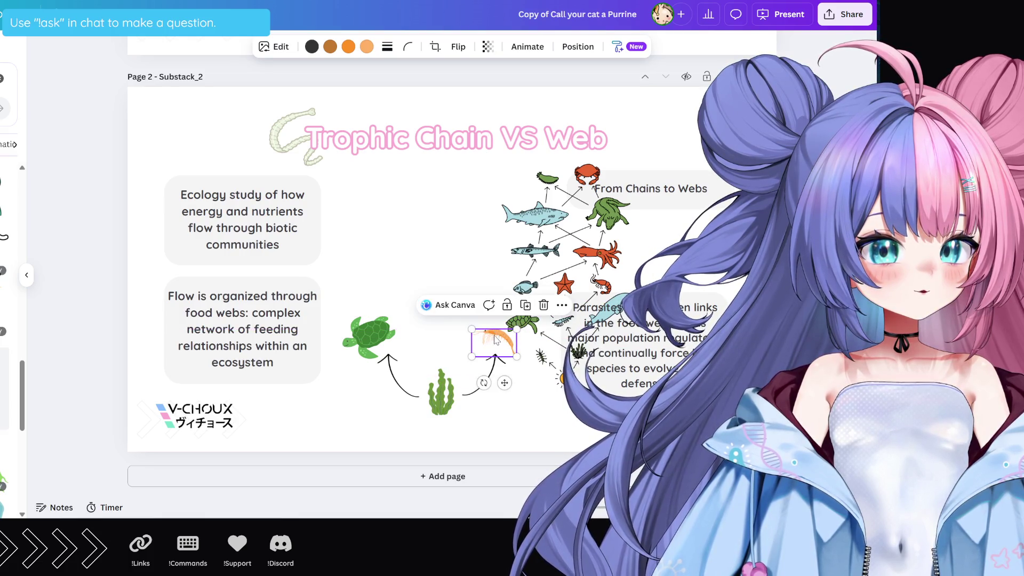
# Place a shortened curved-arrow copy above the turtle and shift the food-web illustration right
pyautogui.click(400, 385)
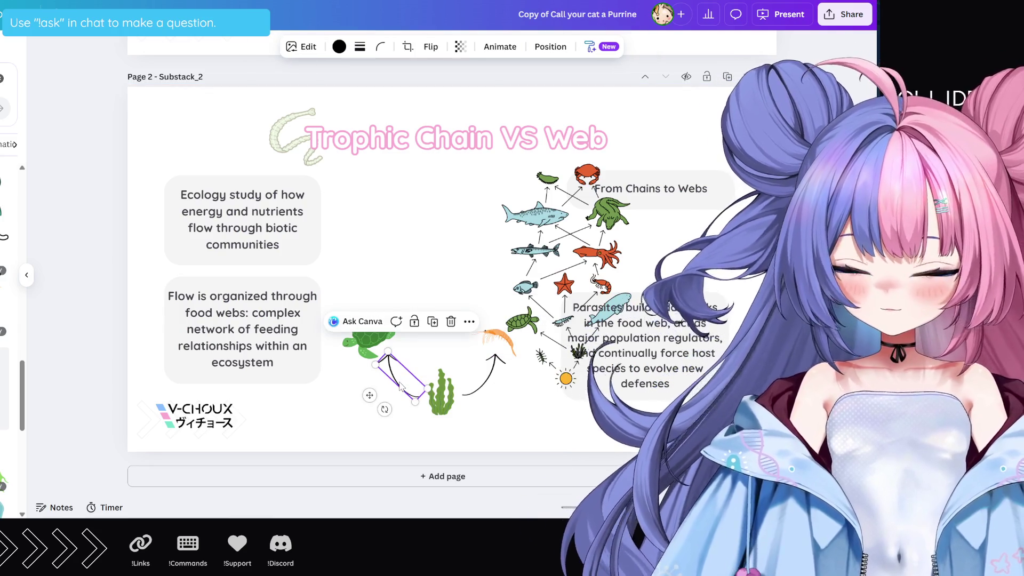
pyautogui.moveTo(401, 385)
pyautogui.mouseDown()
pyautogui.moveTo(331, 272)
pyautogui.moveTo(327, 302)
pyautogui.mouseUp()
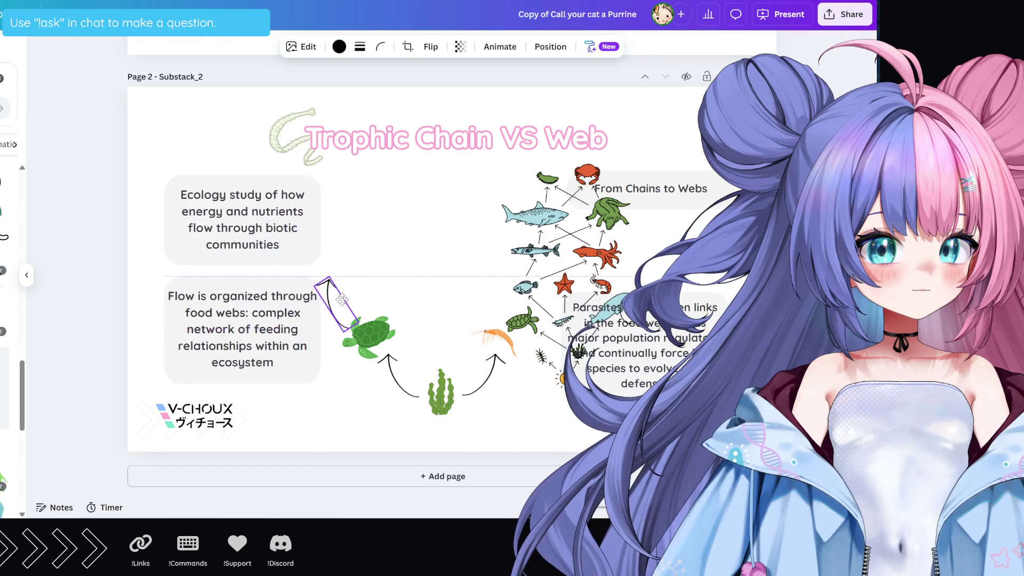
pyautogui.moveTo(324, 265); pyautogui.dragTo(339, 304)
pyautogui.click(565, 277)
pyautogui.moveTo(576, 294); pyautogui.dragTo(624, 294)
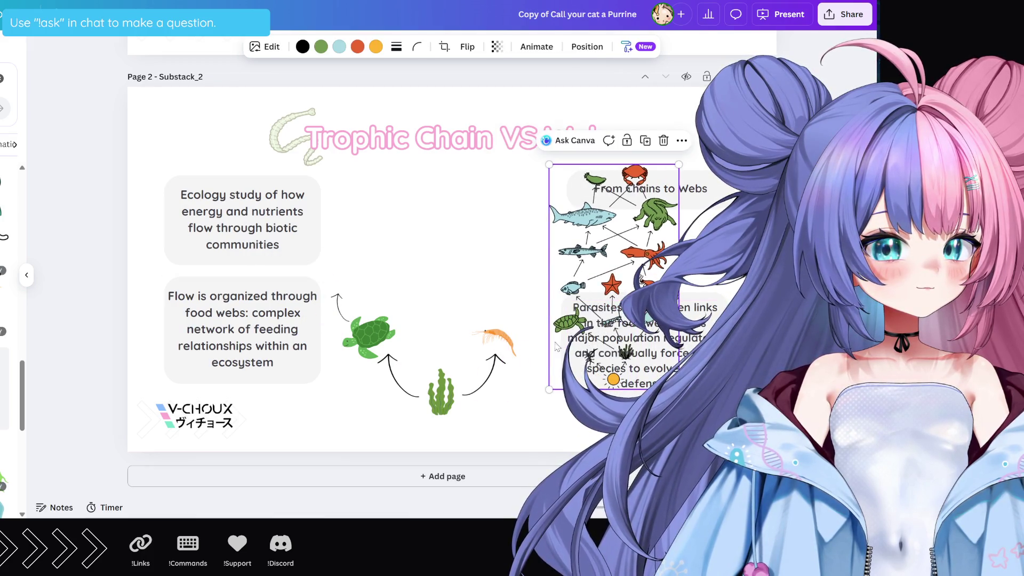
# Duplicate the curved arrow beside the shrimp and place the copy above the shrimp
pyautogui.click(498, 376)
pyautogui.hotkey('ctrl', 'd')
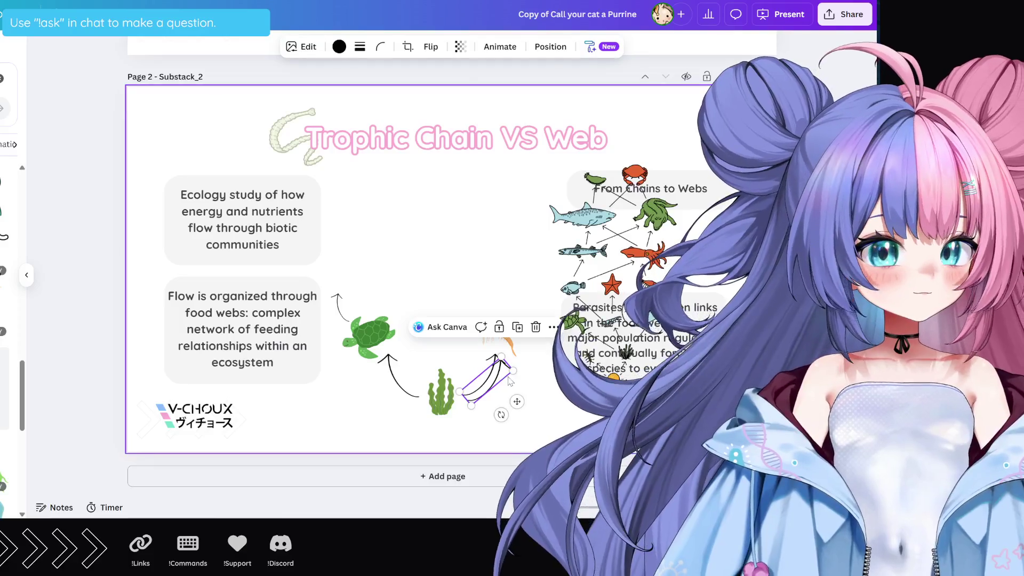
pyautogui.moveTo(501, 376)
pyautogui.mouseDown()
pyautogui.moveTo(493, 329)
pyautogui.moveTo(536, 318)
pyautogui.moveTo(517, 310)
pyautogui.mouseUp()
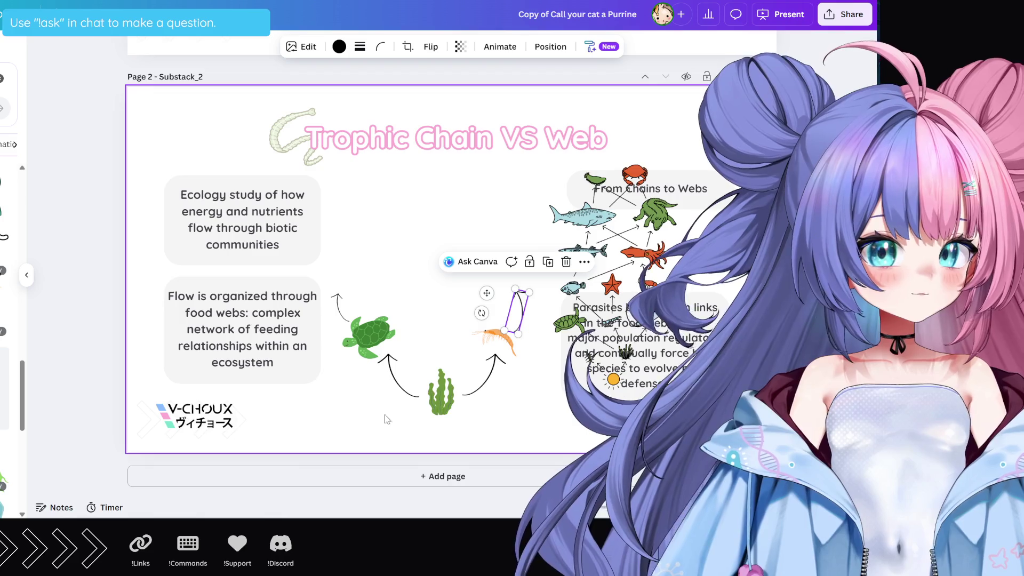
pyautogui.moveTo(377, 414); pyautogui.dragTo(520, 272)
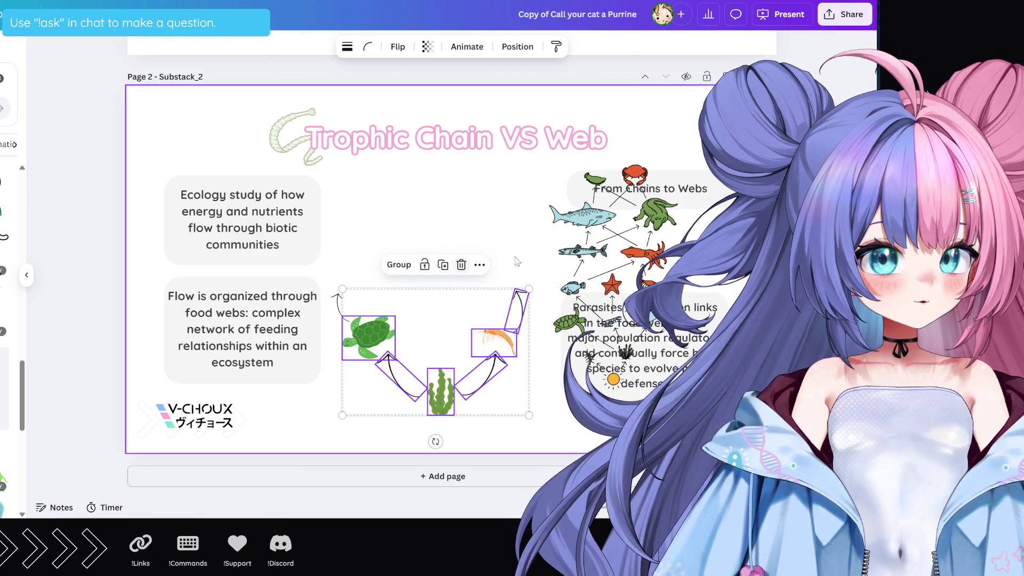
# Delete the turtle, seaweed, shrimp and arrow graphics, including the leftover small arrow
pyautogui.press('Delete')
pyautogui.click(342, 304)
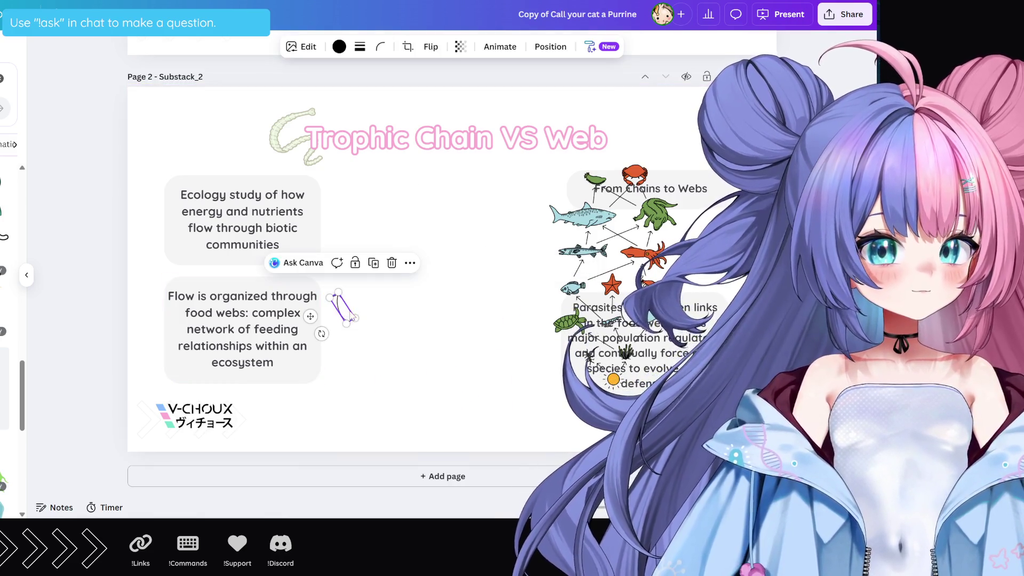
pyautogui.press('Delete')
# Centre the food-web illustration with even spacing between the four text boxes
pyautogui.moveTo(634, 261); pyautogui.dragTo(456, 265)
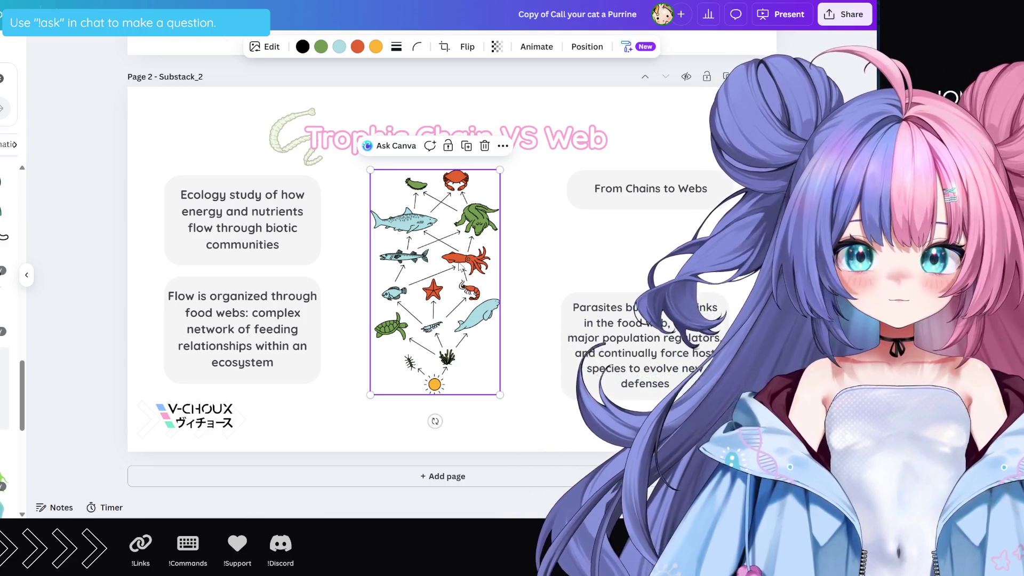
pyautogui.moveTo(458, 267); pyautogui.dragTo(463, 265)
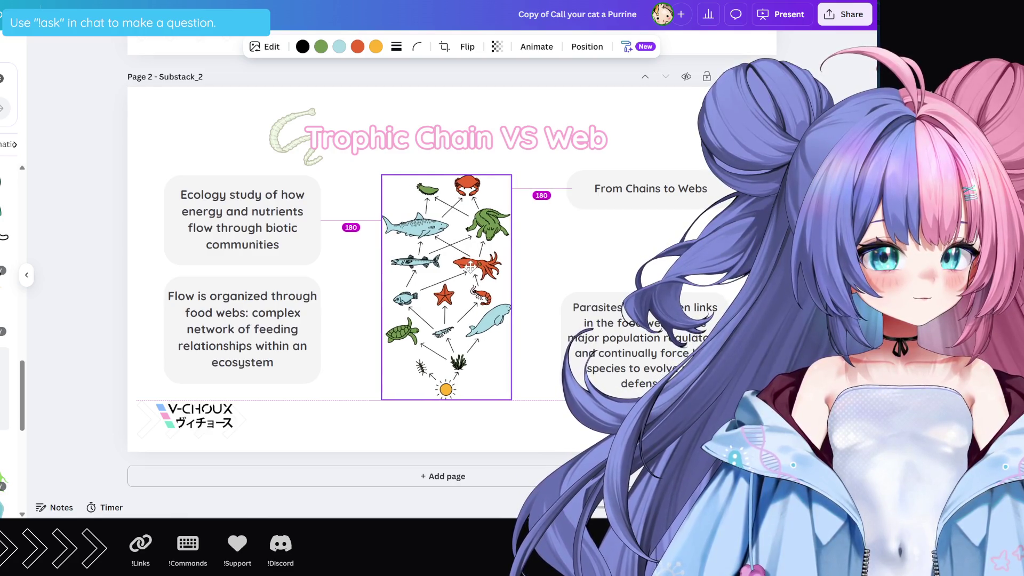
pyautogui.moveTo(467, 265); pyautogui.dragTo(472, 268)
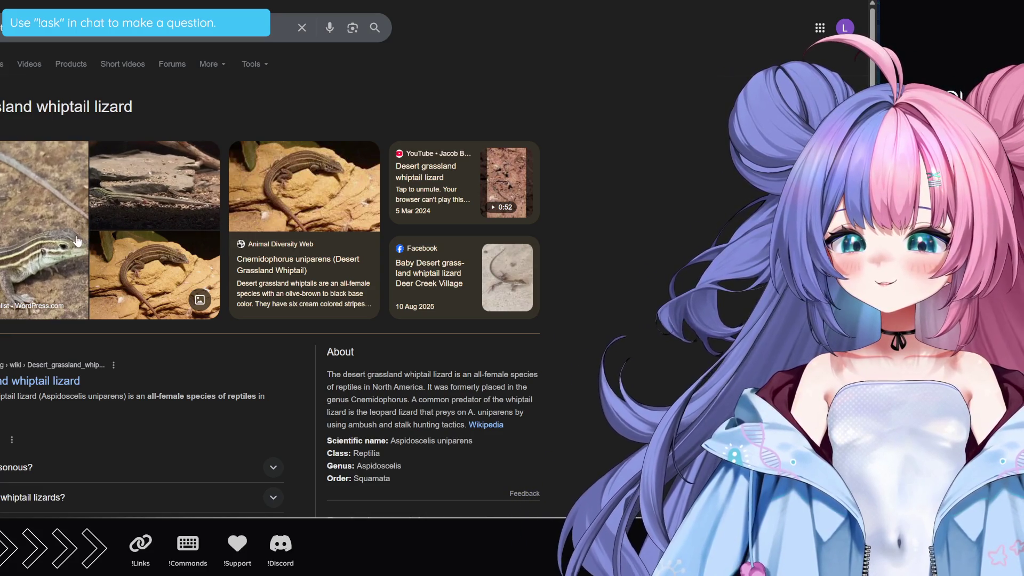
# Preview the first desert grassland whiptail lizard photo in the Google results
pyautogui.moveTo(158, 237); pyautogui.dragTo(162, 240)
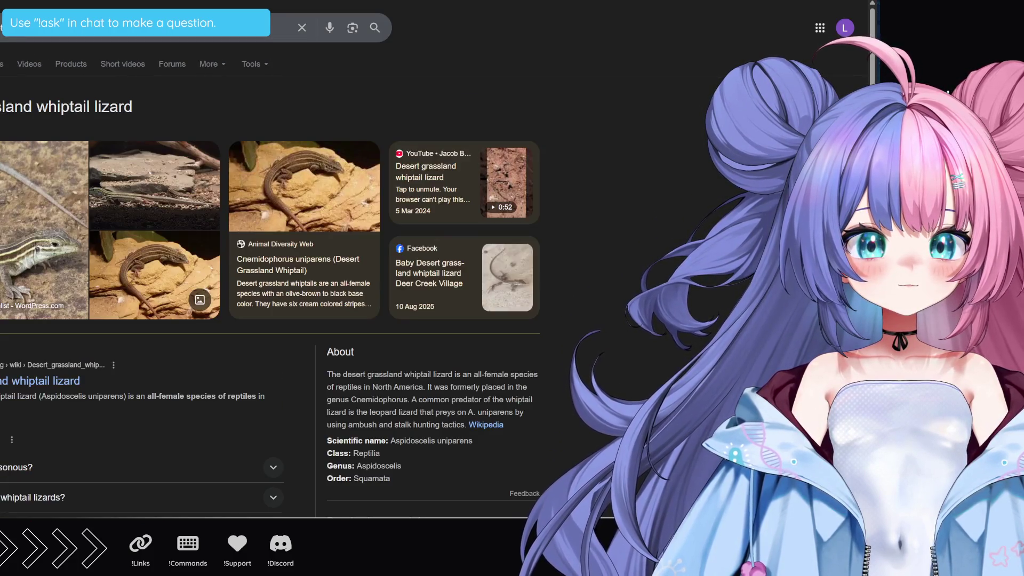
pyautogui.click(45, 229)
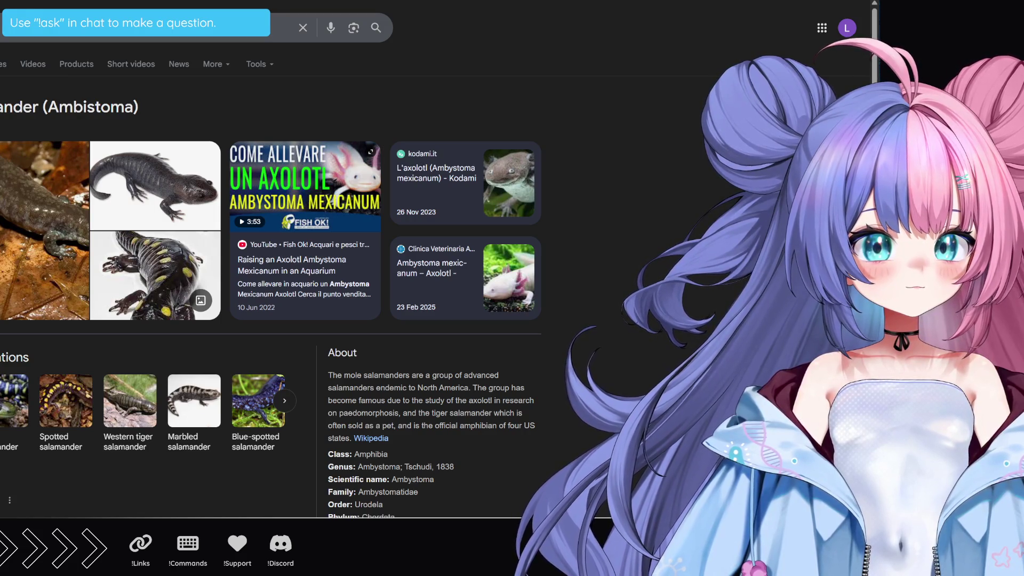
# Switch back to the Canva tab and select the 'From Chains to Webs' text box
pyautogui.hotkey('alt', 'Tab')
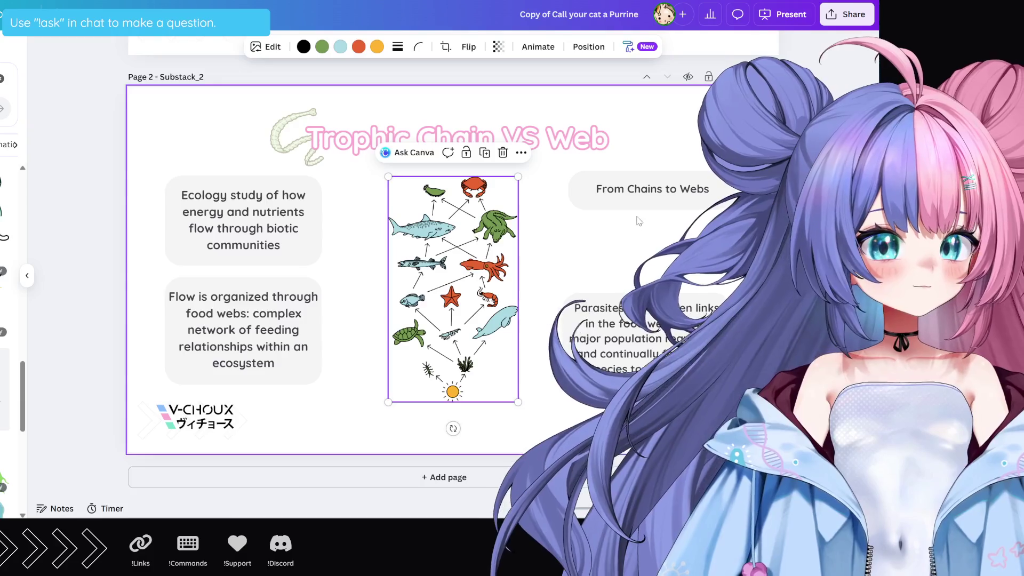
pyautogui.click(639, 197)
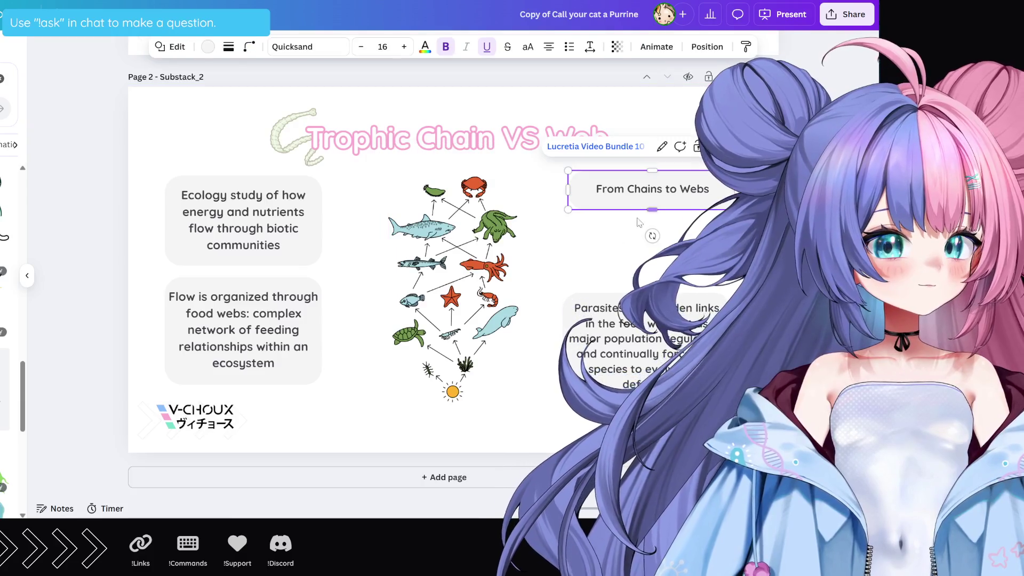
# Replace the parasites text with the pasted food-chain paragraph and its reworded opening
pyautogui.doubleClick(635, 337)
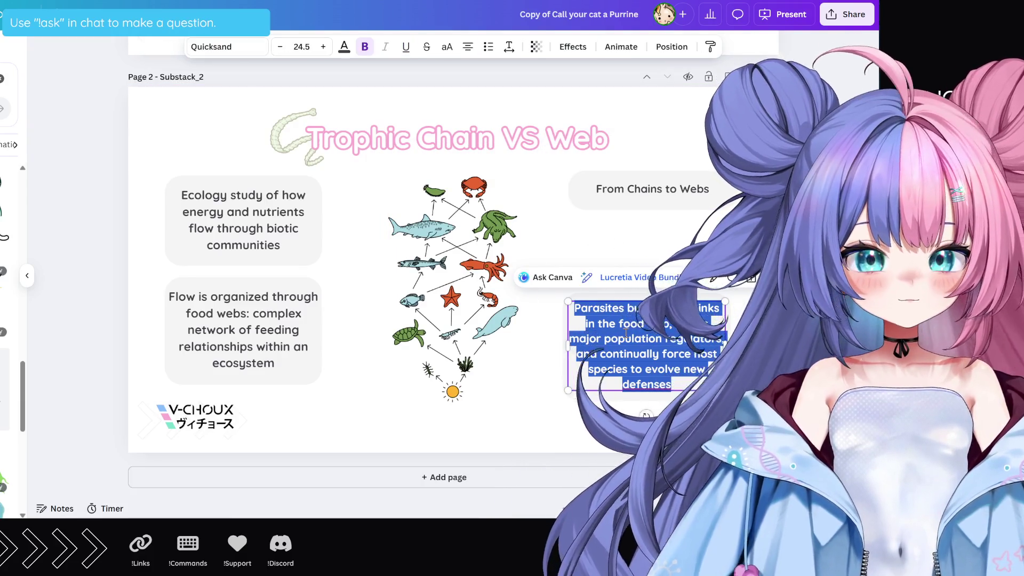
pyautogui.hotkey('ctrl', 'v')
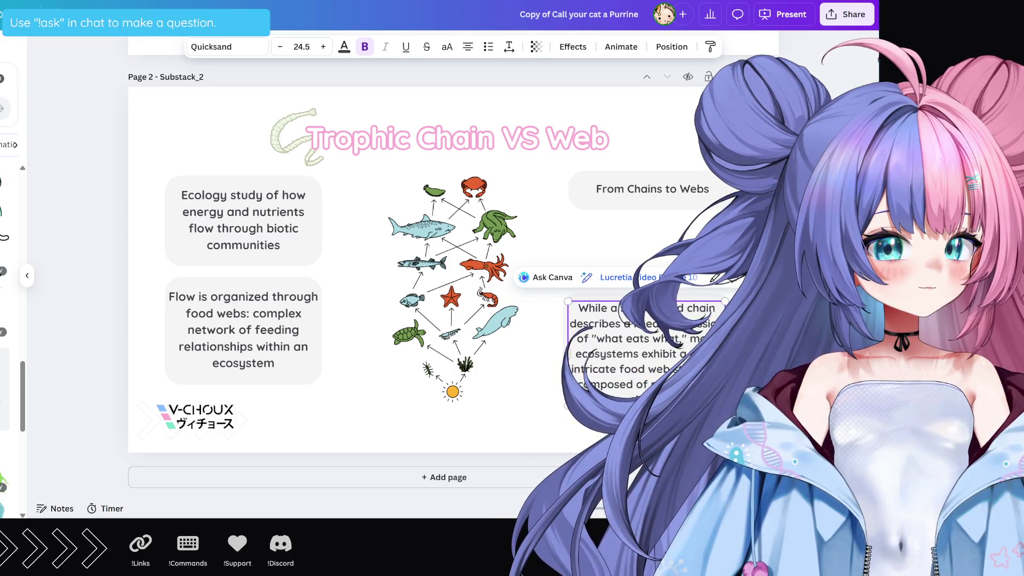
pyautogui.moveTo(693, 308); pyautogui.dragTo(577, 309)
pyautogui.hotkey('ctrl', 'v')
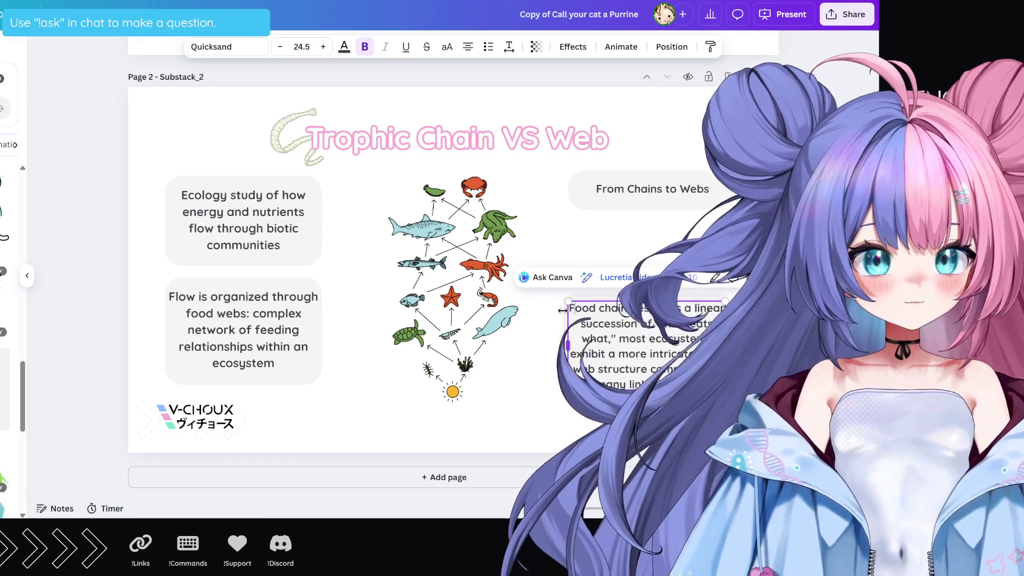
# Delete 'most' and the comma after 'what', making 'Ecosystems' start a new sentence
pyautogui.doubleClick(634, 339)
pyautogui.press('BackSpace')
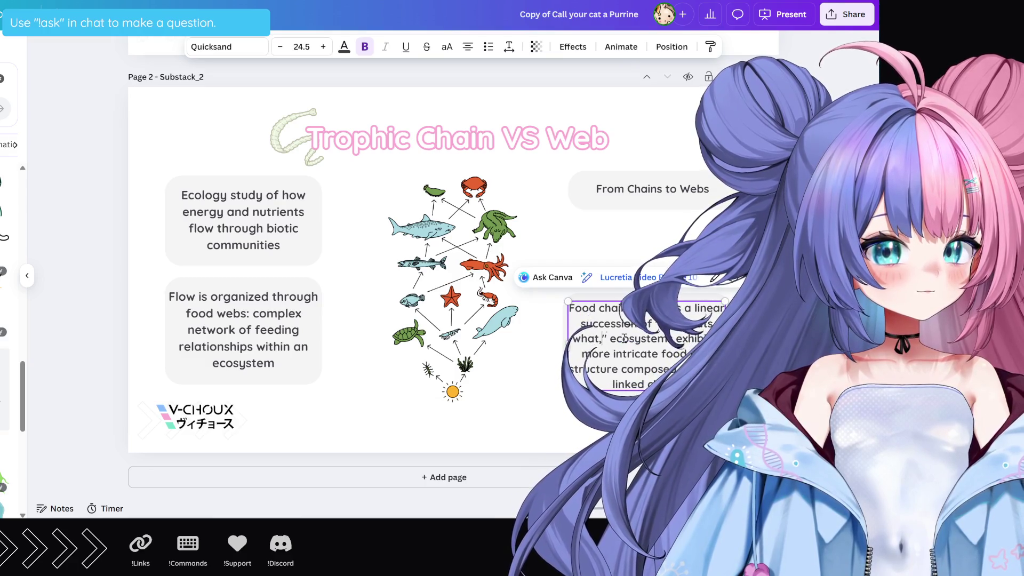
pyautogui.press('BackSpace')
pyautogui.press('Right')
pyautogui.press('Right')
pyautogui.press('Delete')
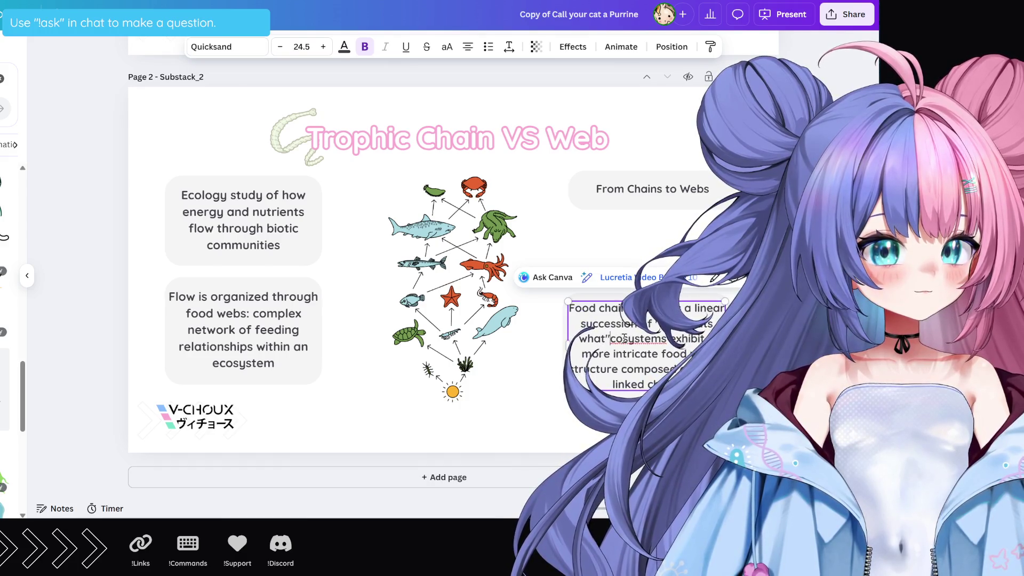
pyautogui.press('BackSpace')
pyautogui.write('.')
pyautogui.press('Return')
pyautogui.write('E')
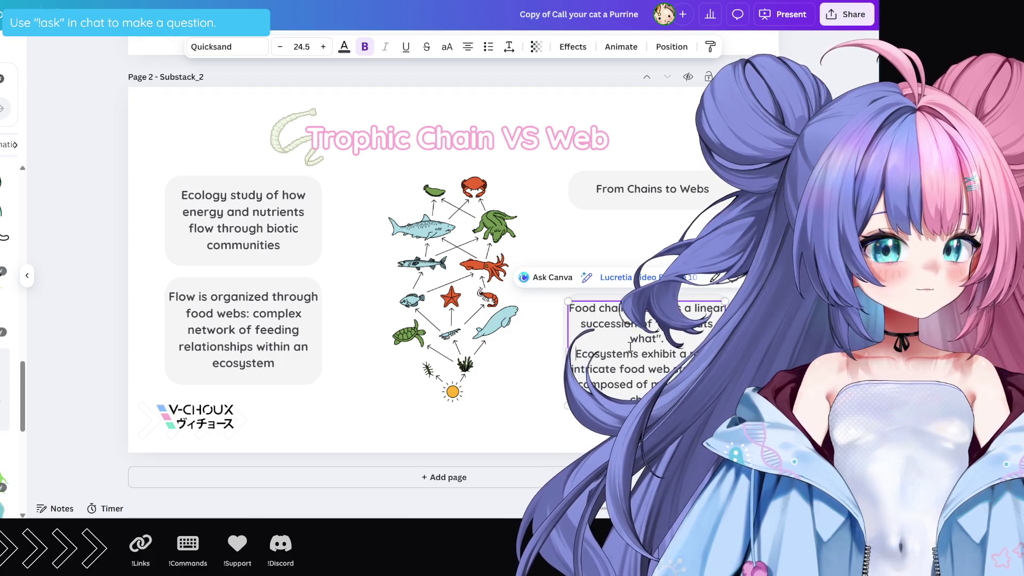
pyautogui.press('Left')
pyautogui.press('BackSpace')
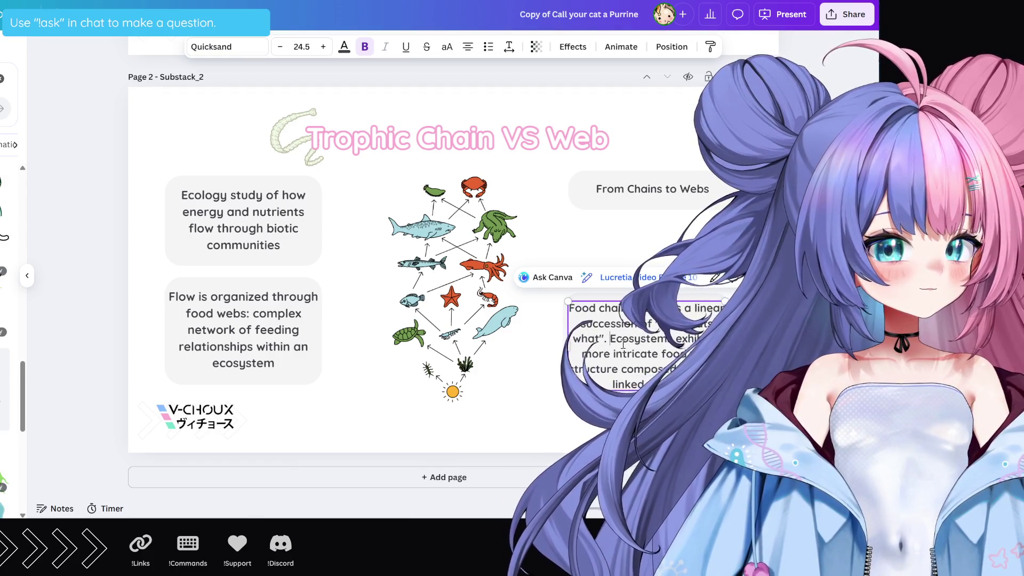
pyautogui.press('Escape')
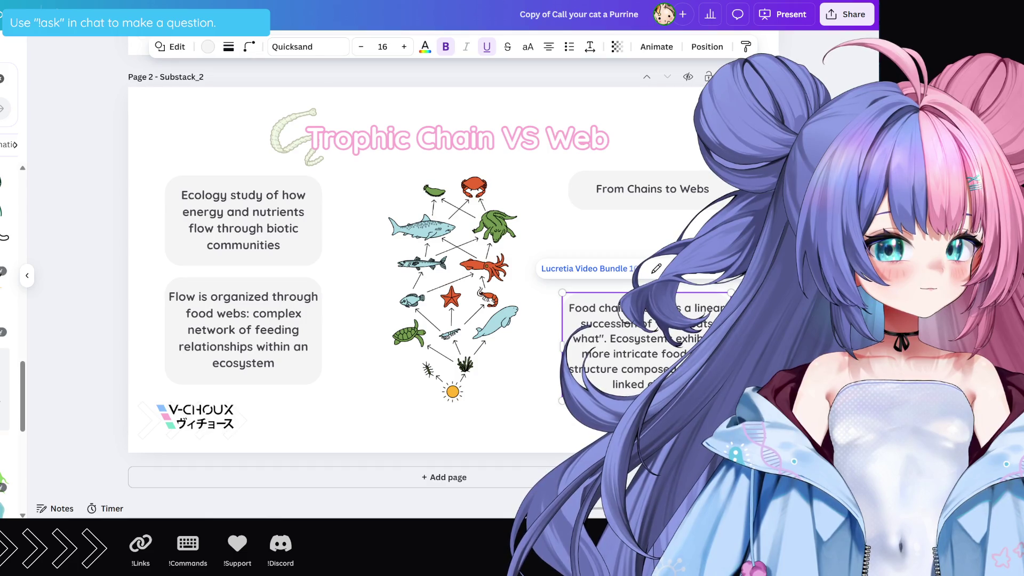
pyautogui.click(613, 341)
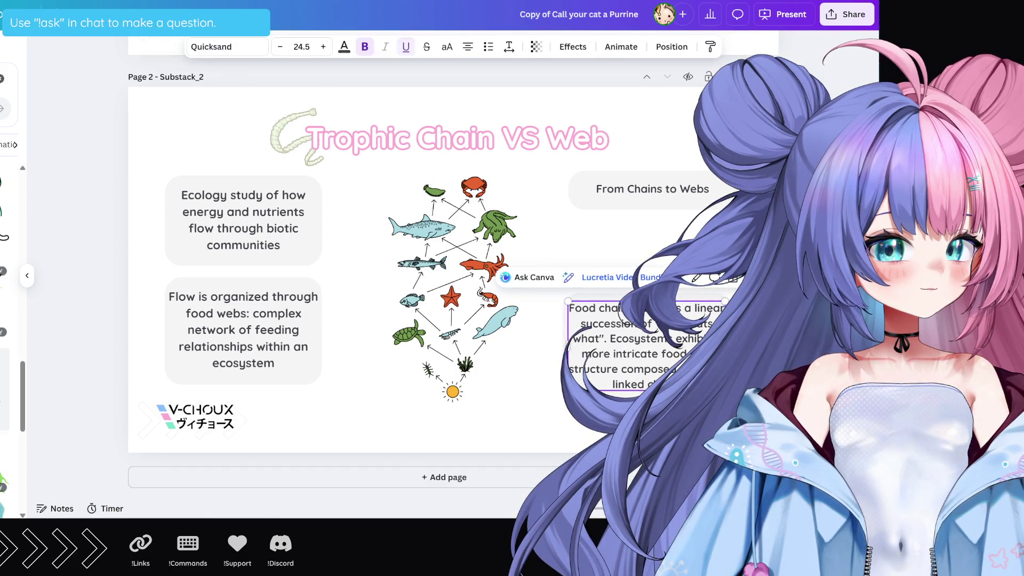
# Stretch the Food chain text box slightly wider on its left side
pyautogui.click(561, 347)
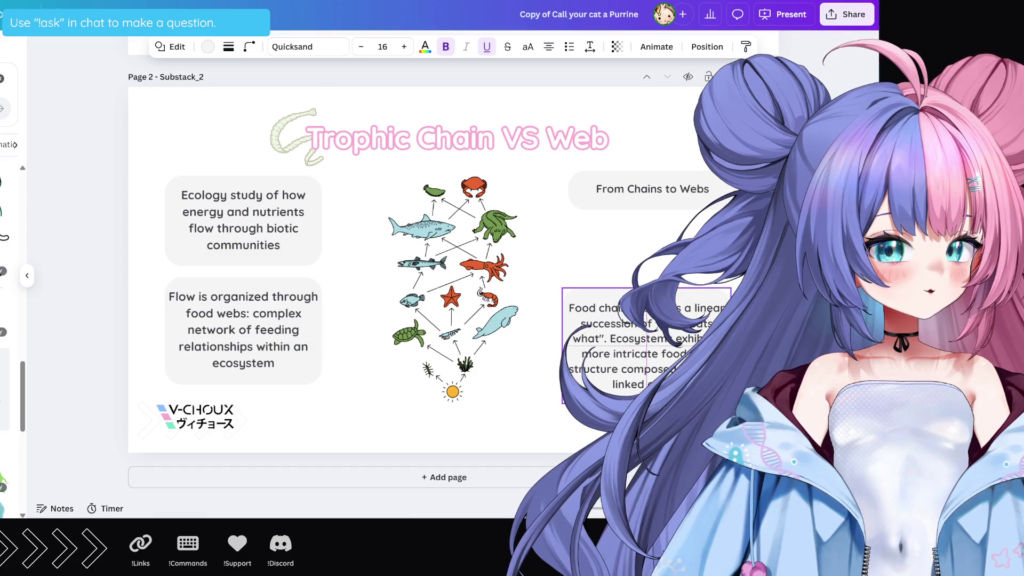
pyautogui.moveTo(560, 348); pyautogui.dragTo(553, 348)
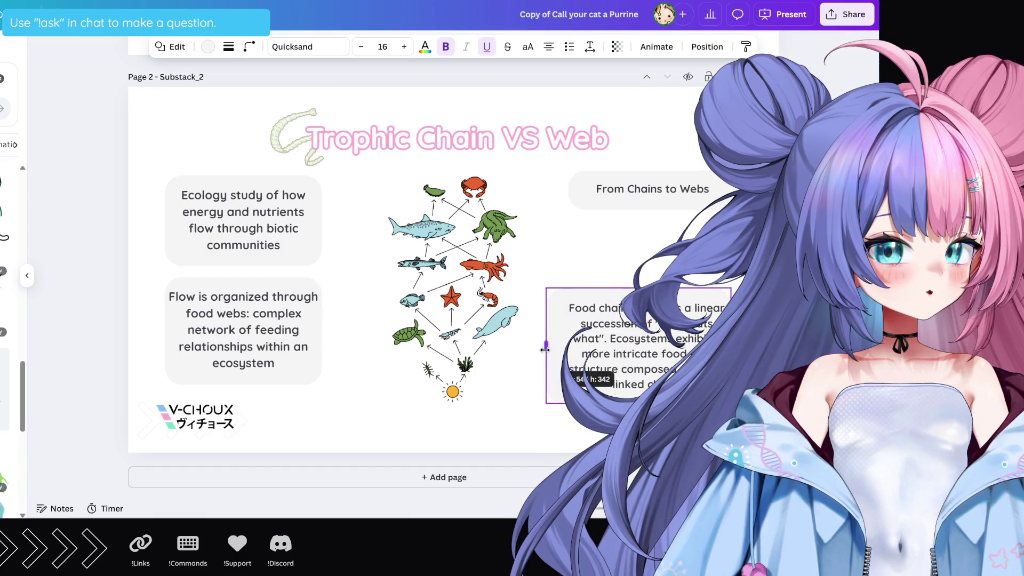
pyautogui.click(506, 367)
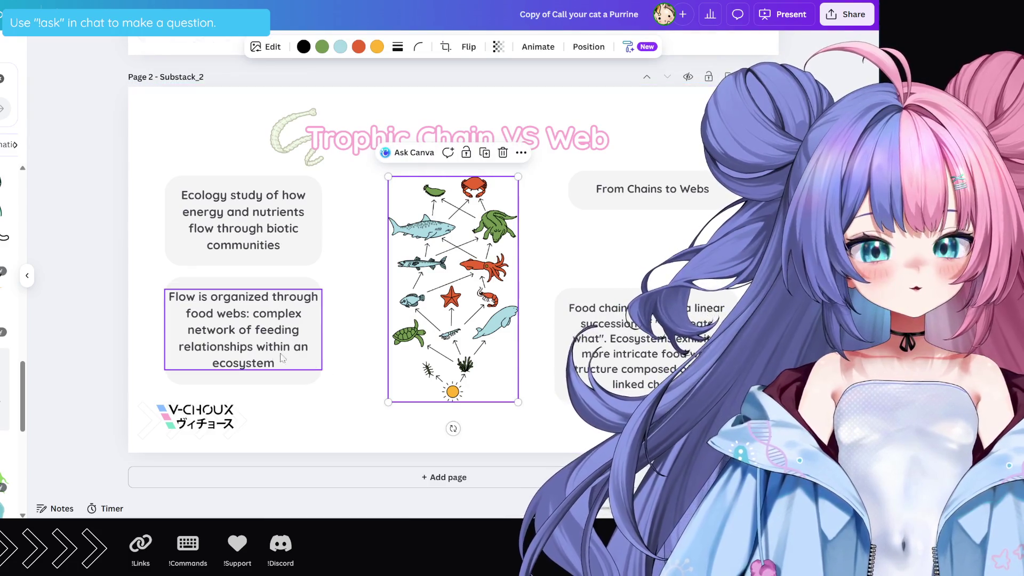
# Break the 'Flow is organized' paragraph so 'through food webs' starts the second line
pyautogui.click(254, 317)
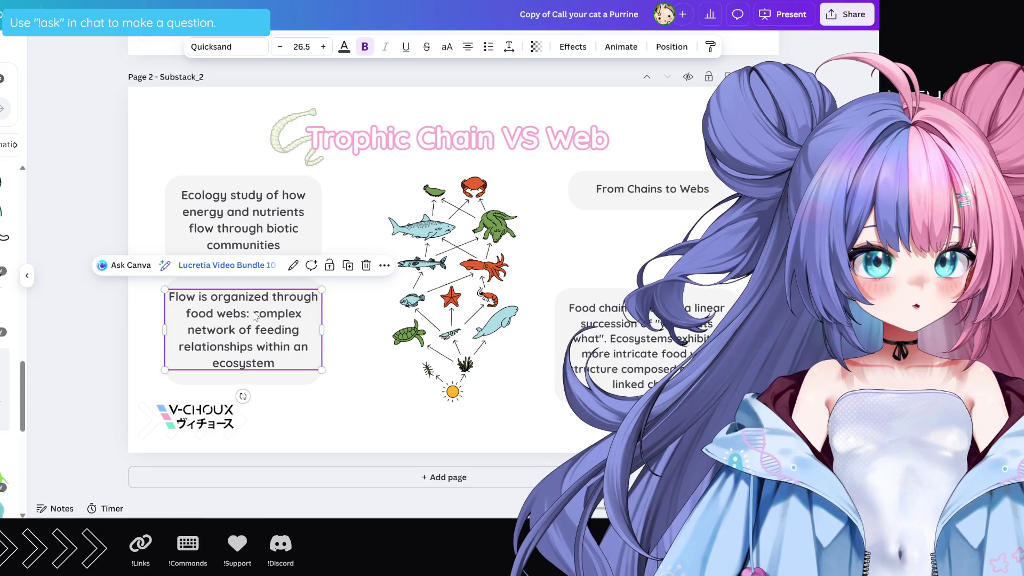
pyautogui.click(255, 329)
pyautogui.click(270, 297)
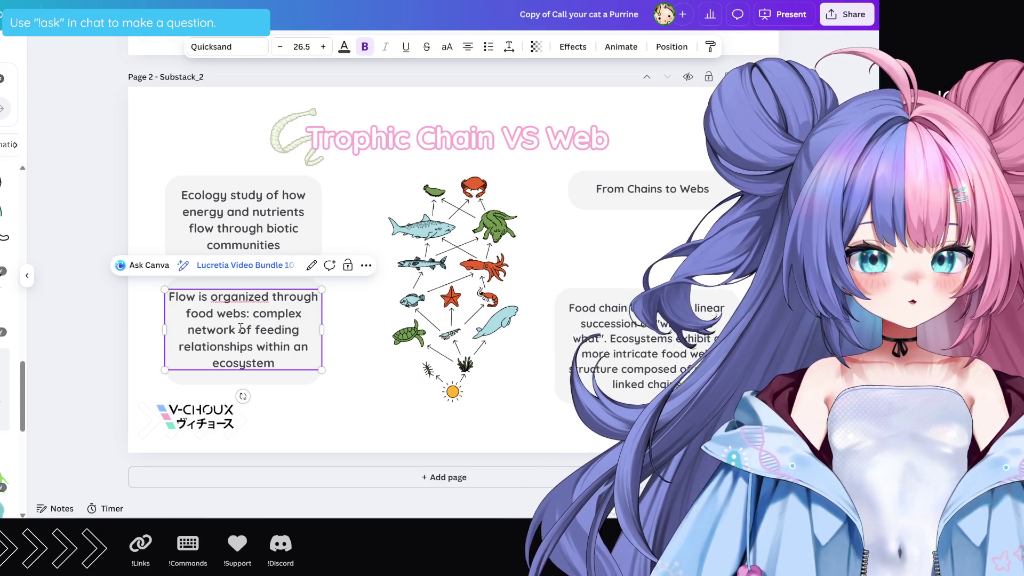
pyautogui.press('BackSpace')
pyautogui.press('Return')
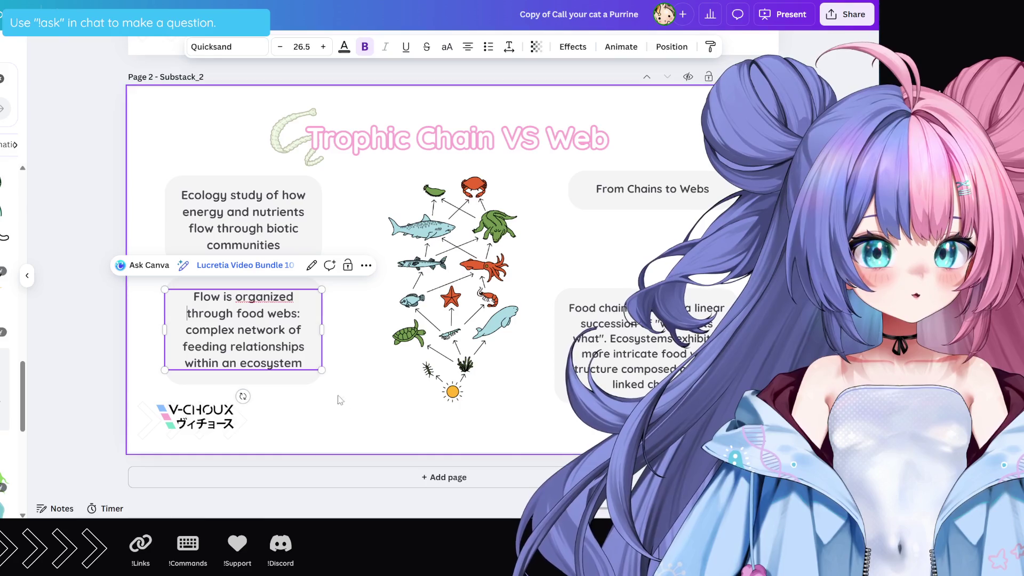
pyautogui.click(367, 404)
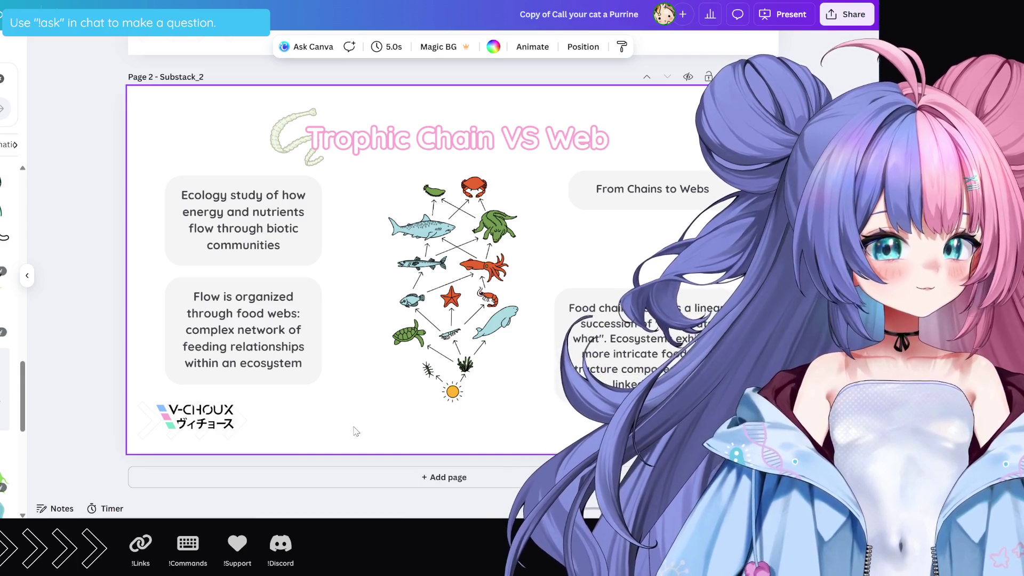
# Raise the Food chain paragraph to the top right and place 'From Chains to Webs' beneath it
pyautogui.click(697, 191)
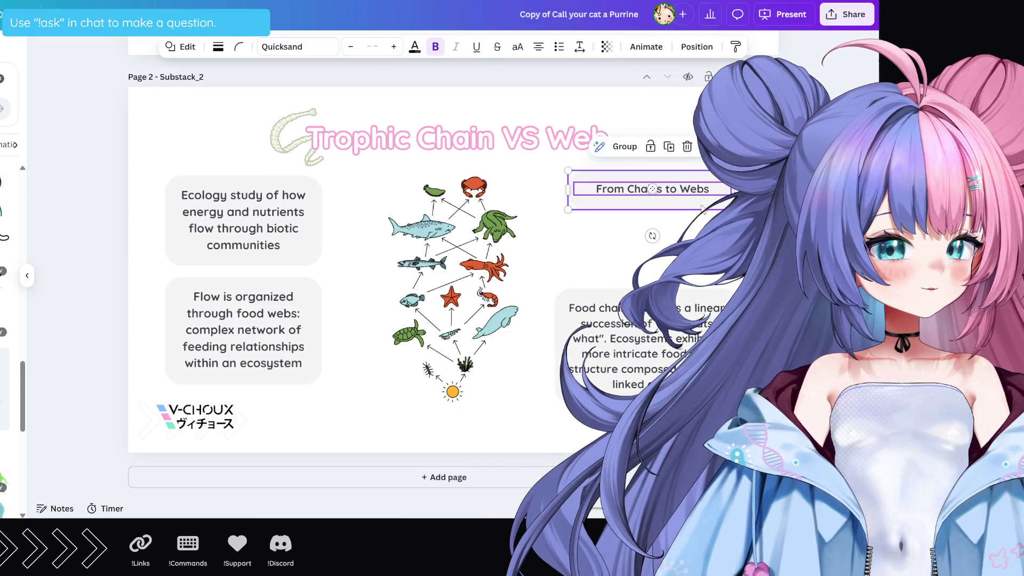
pyautogui.moveTo(697, 191); pyautogui.dragTo(451, 386)
pyautogui.click(674, 354)
pyautogui.moveTo(667, 363); pyautogui.dragTo(666, 244)
pyautogui.moveTo(536, 171)
pyautogui.mouseDown()
pyautogui.moveTo(360, 413)
pyautogui.moveTo(602, 368)
pyautogui.moveTo(616, 333)
pyautogui.mouseUp()
pyautogui.click(368, 384)
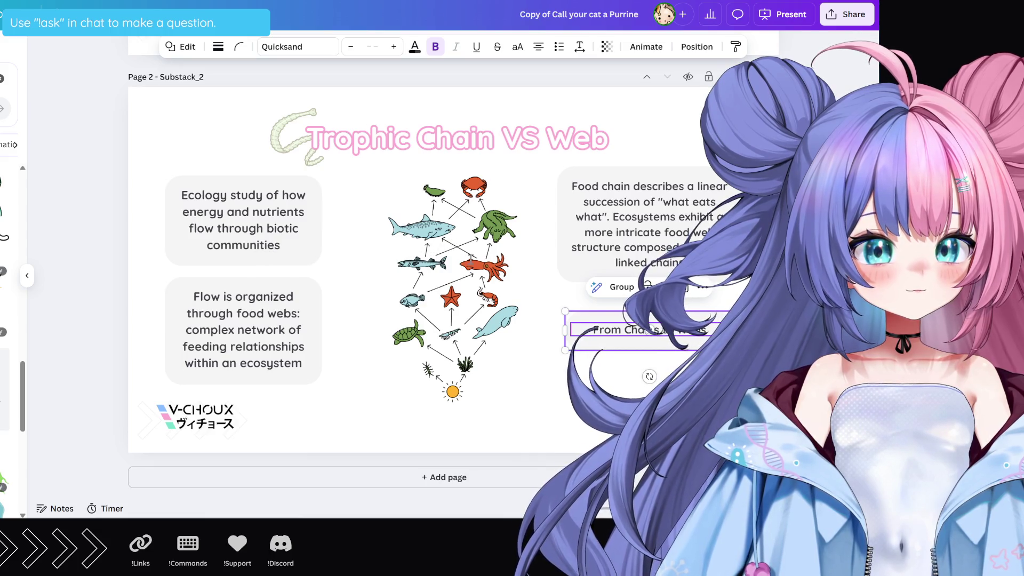
pyautogui.click(616, 329)
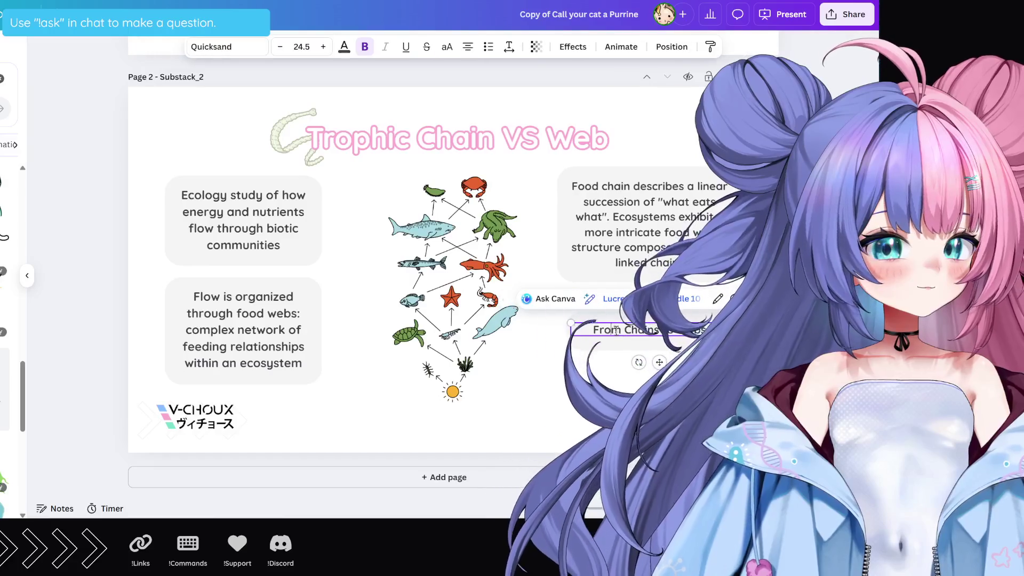
# Paste the trophic levels paragraph over the heading text, dropping its opening and capitalising 'Traditional'
pyautogui.doubleClick(615, 330)
pyautogui.hotkey('ctrl', 'v')
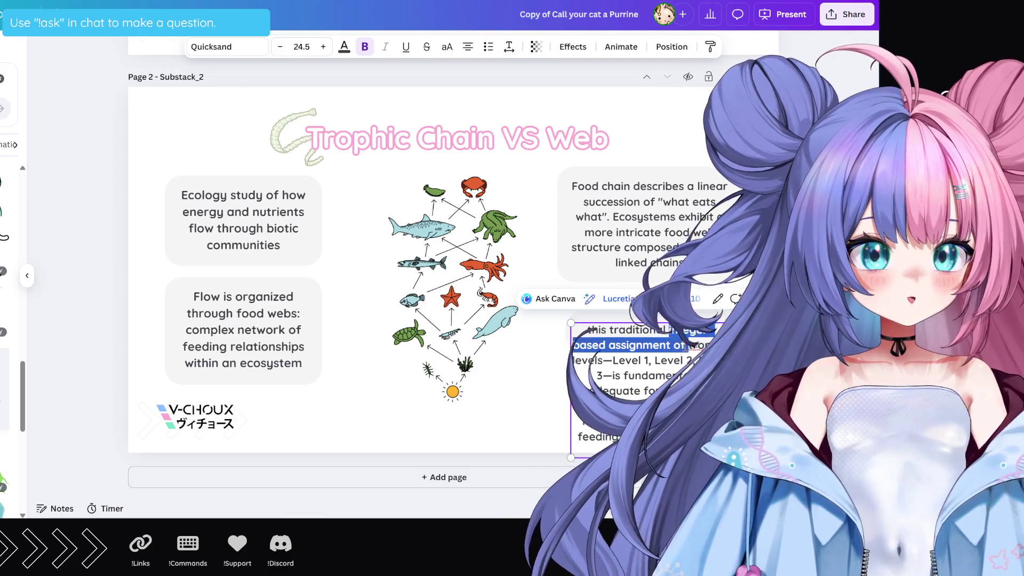
pyautogui.press('BackSpace')
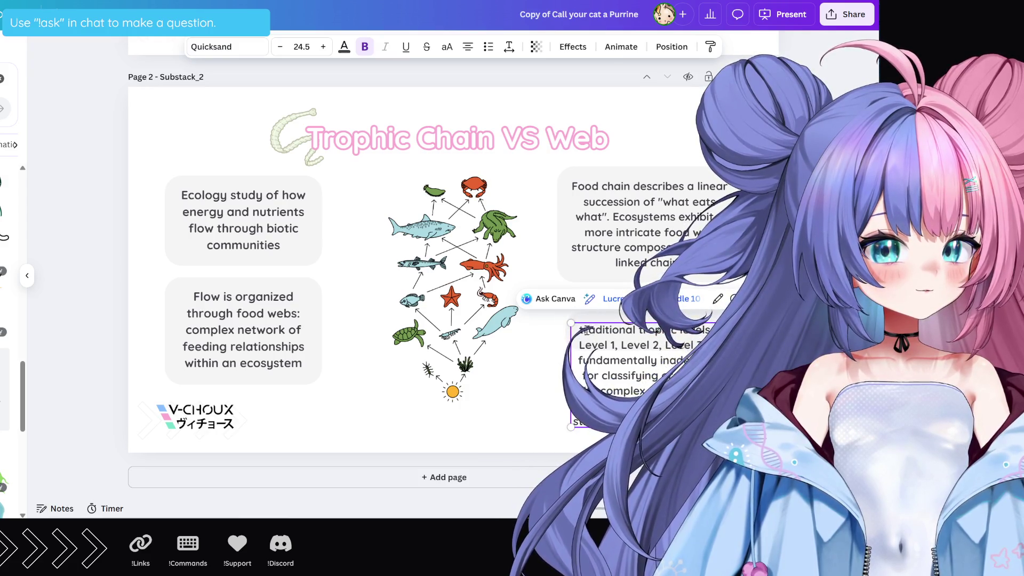
pyautogui.press('Delete')
pyautogui.write('T')
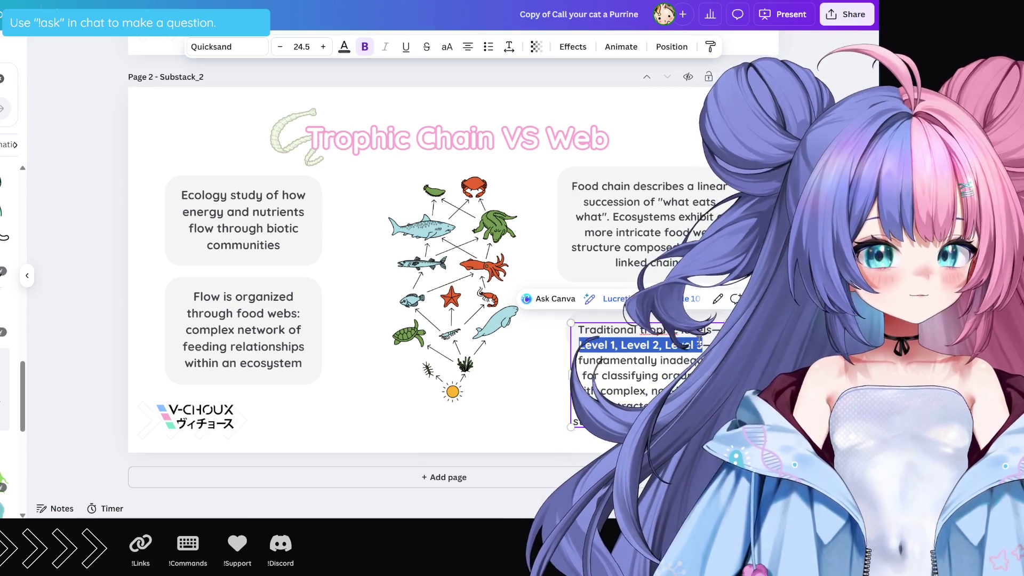
# Delete the 'Level 1, Level 2' list, 'fundamentally' and leftover text so it starts 'Trophic levels'
pyautogui.press('BackSpace')
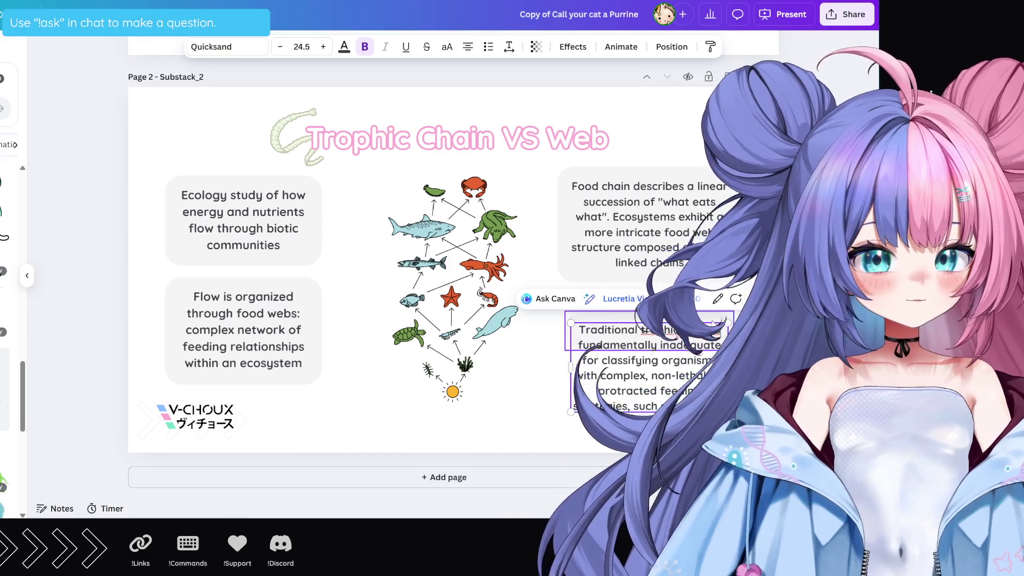
pyautogui.doubleClick(613, 345)
pyautogui.press('BackSpace')
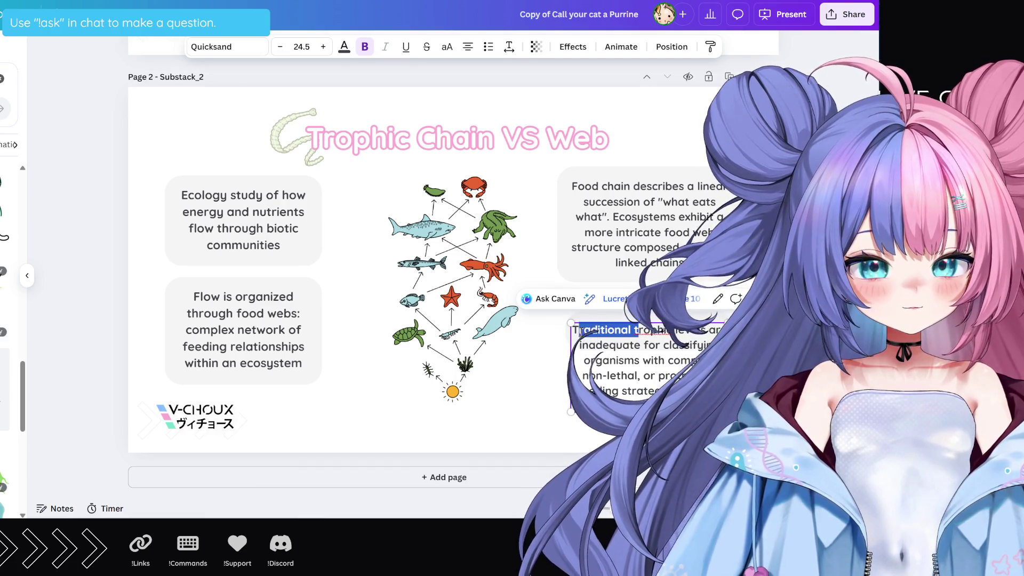
pyautogui.press('BackSpace')
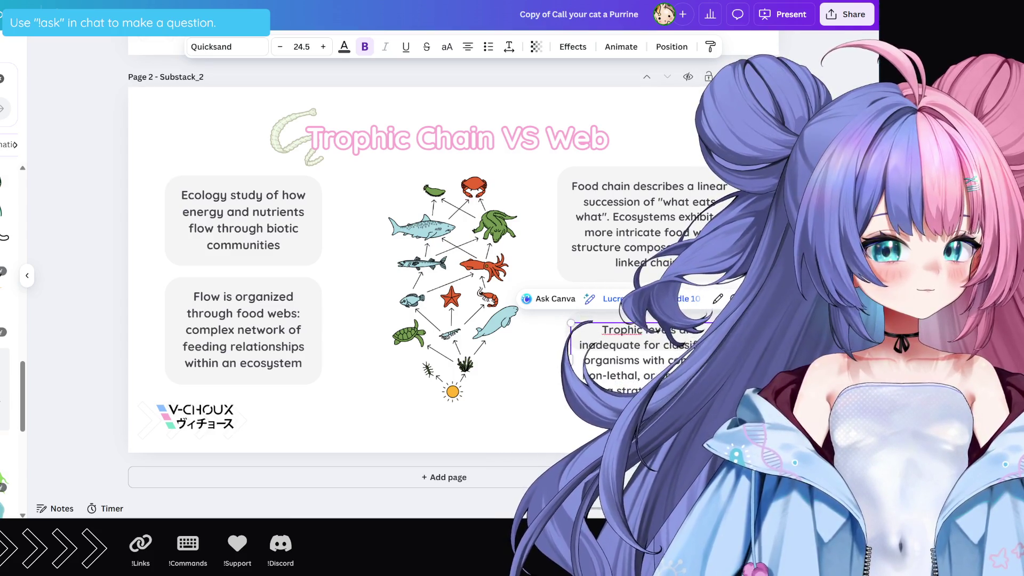
# Zoom the view and place the cursor inside the Trophic levels paragraph for editing
pyautogui.keyDown('ctrl'); pyautogui.scroll(2, 694, 379); pyautogui.keyUp('ctrl')
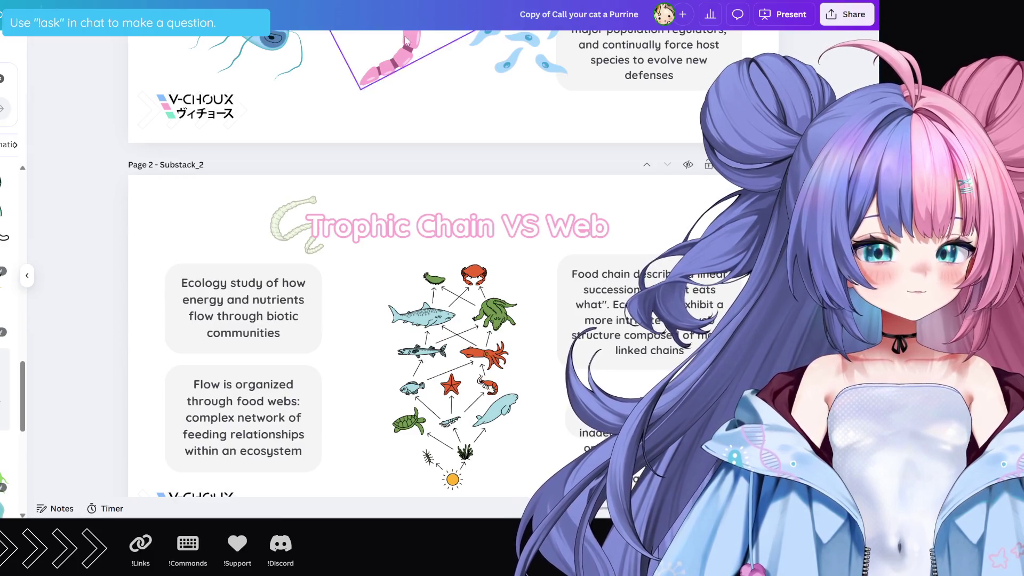
pyautogui.scroll(-1, 640, 357)
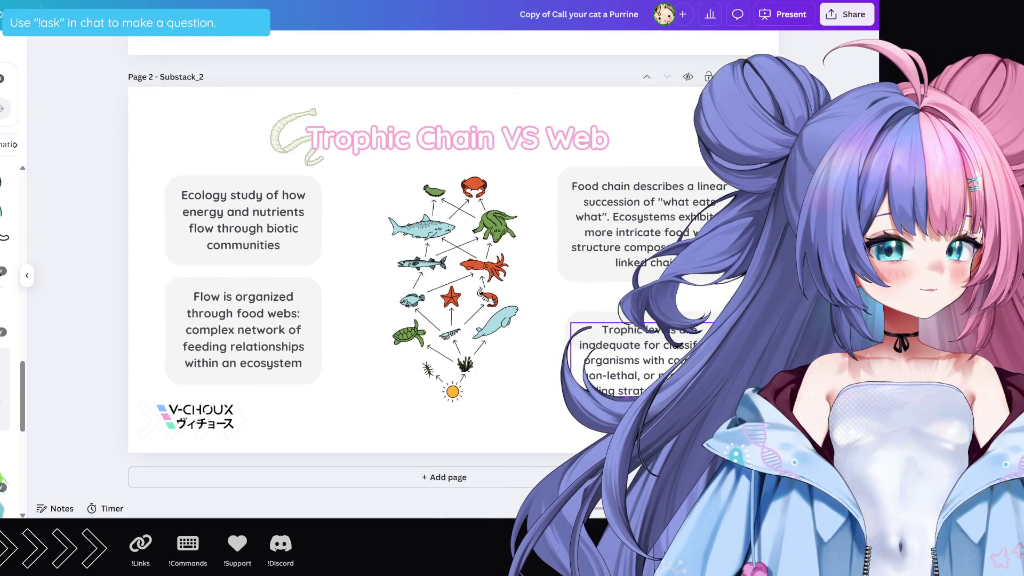
pyautogui.click(613, 352)
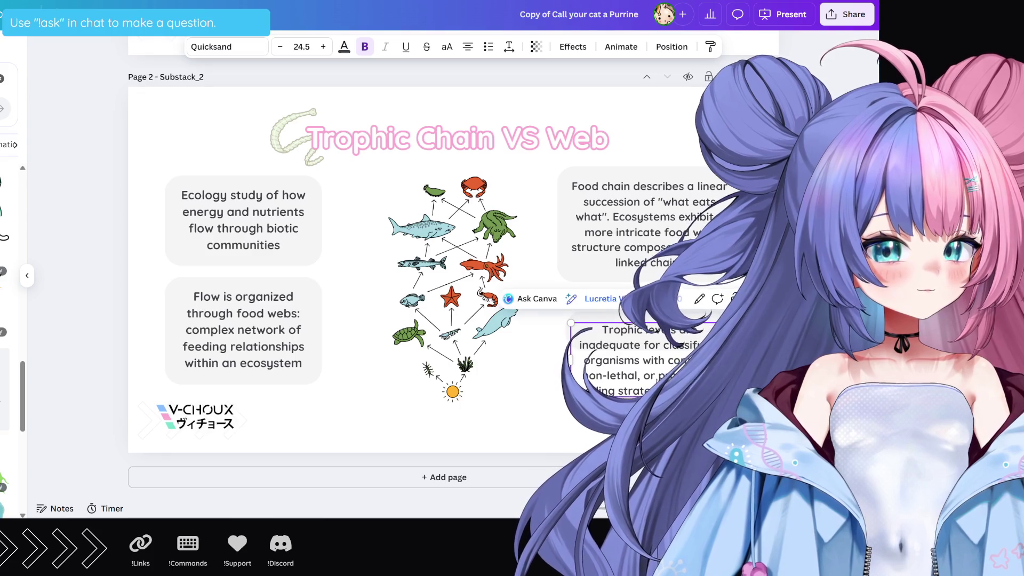
pyautogui.click(649, 368)
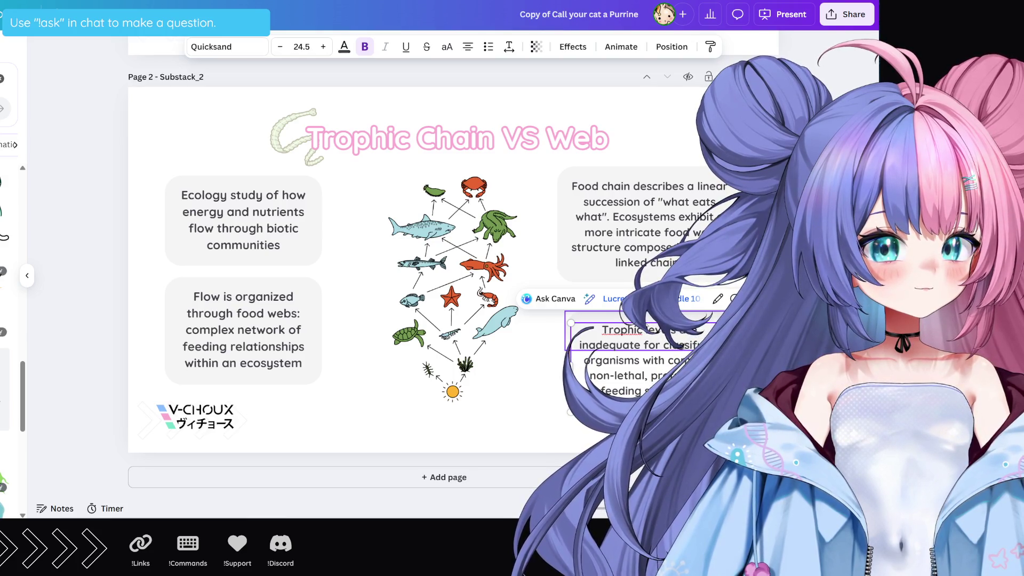
# Stretch the Trophic levels text box downward so its paragraph runs lower on the slide
pyautogui.press('Escape')
pyautogui.moveTo(645, 349); pyautogui.dragTo(645, 425)
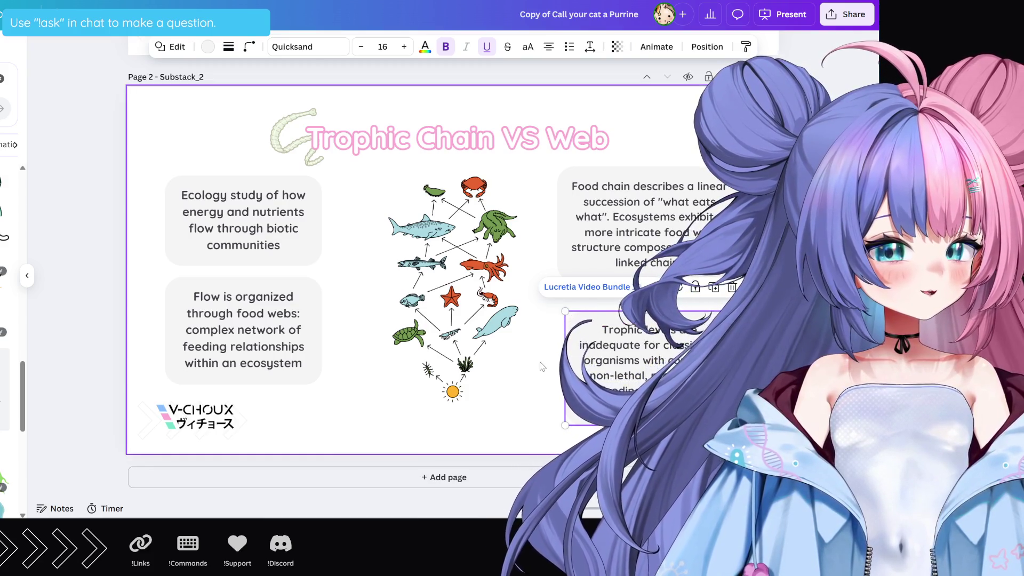
pyautogui.click(637, 296)
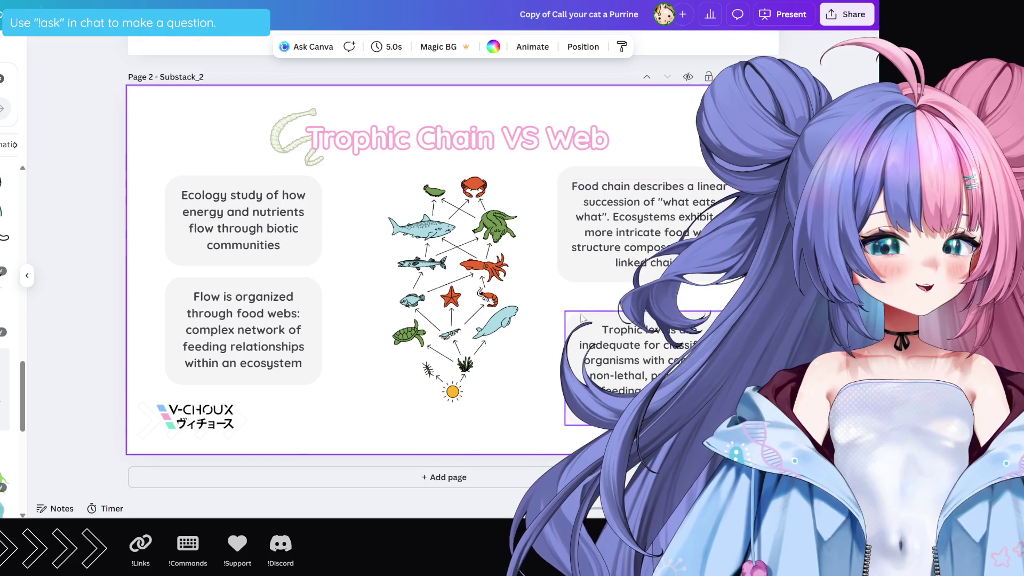
# Raise the Trophic levels card under the food chain card and narrow its text from the left
pyautogui.moveTo(571, 347); pyautogui.dragTo(565, 329)
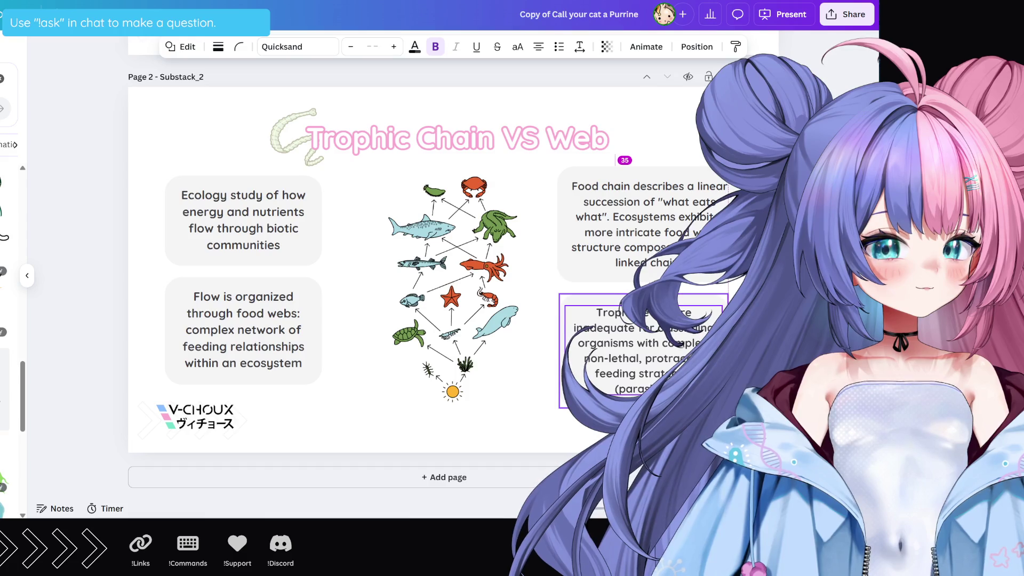
pyautogui.moveTo(643, 350); pyautogui.dragTo(643, 350)
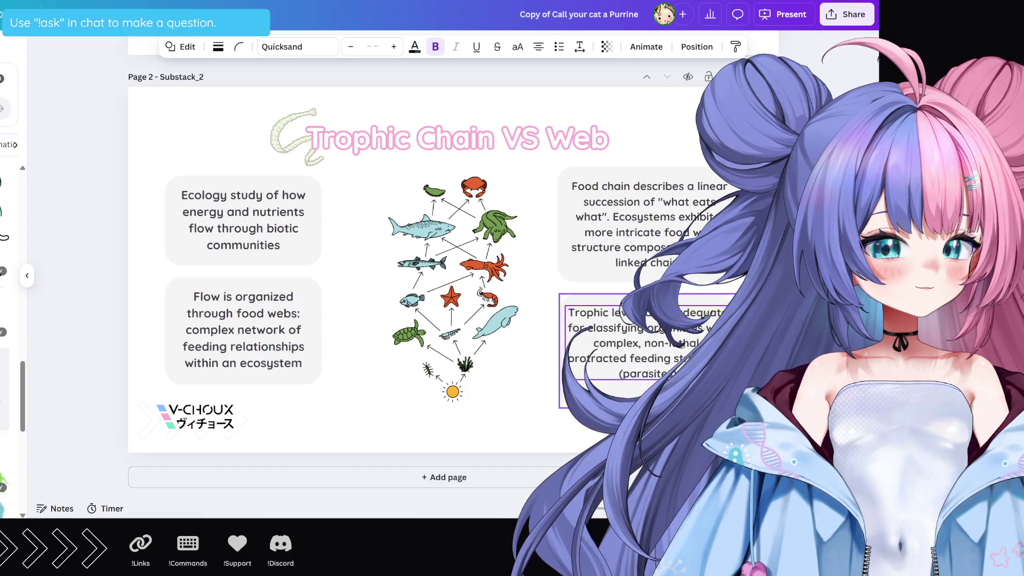
pyautogui.click(685, 337)
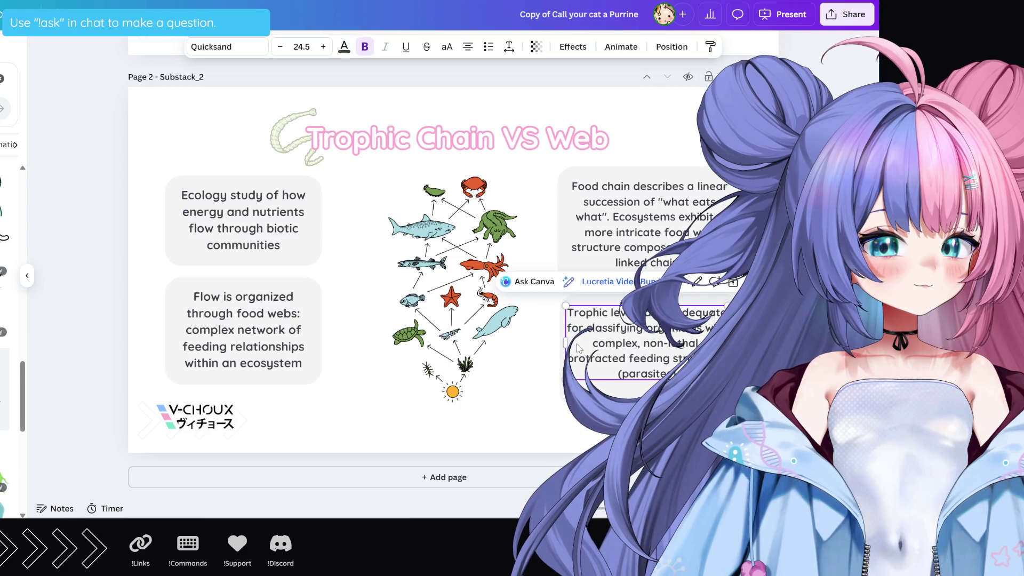
pyautogui.moveTo(563, 341); pyautogui.dragTo(573, 347)
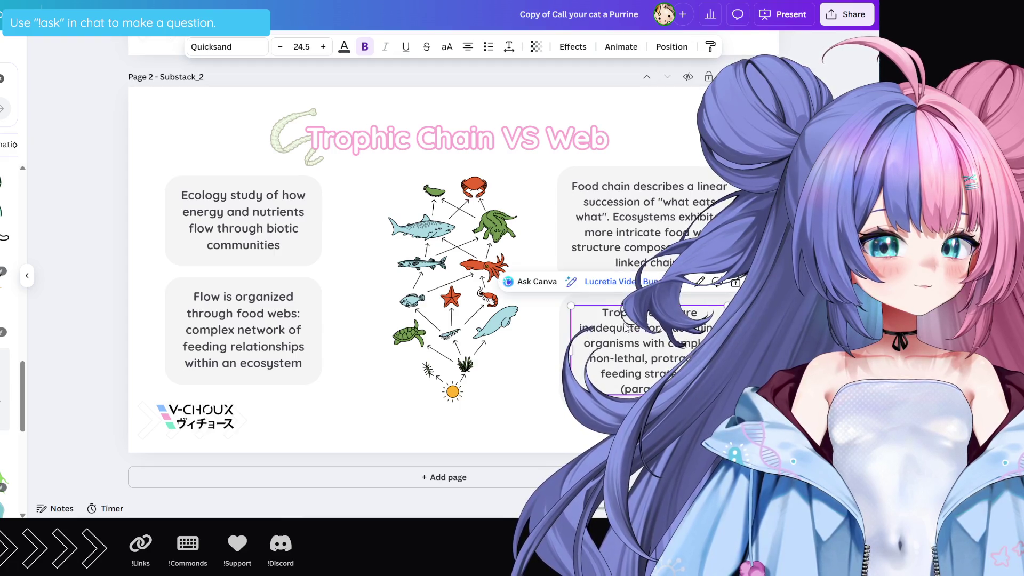
pyautogui.press('Escape')
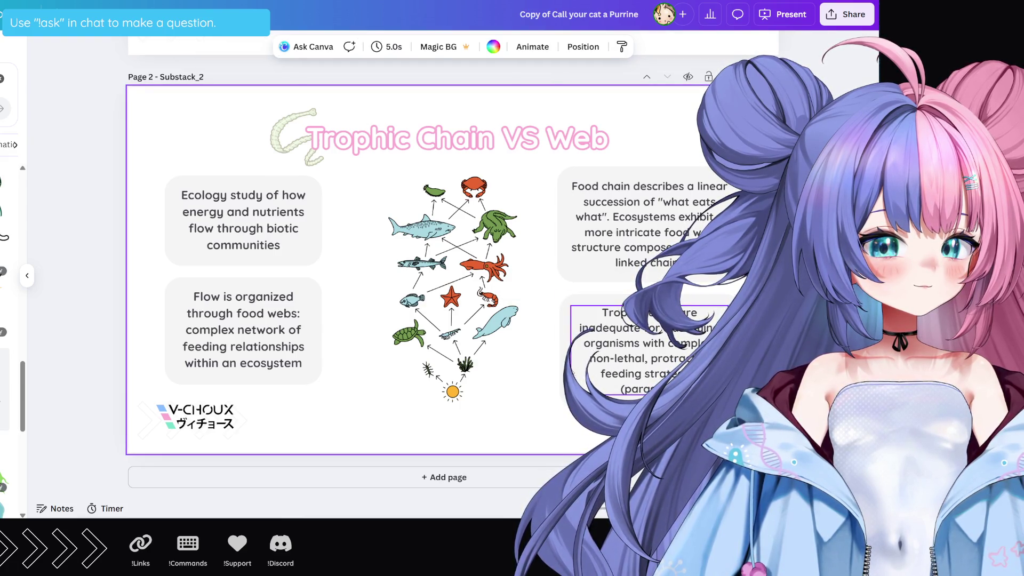
pyautogui.click(586, 347)
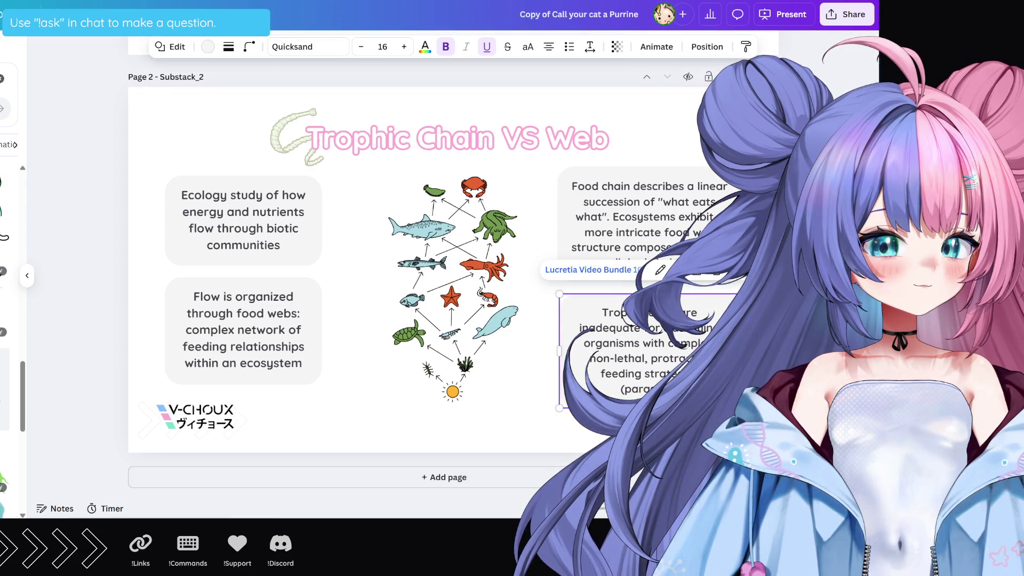
pyautogui.click(651, 318)
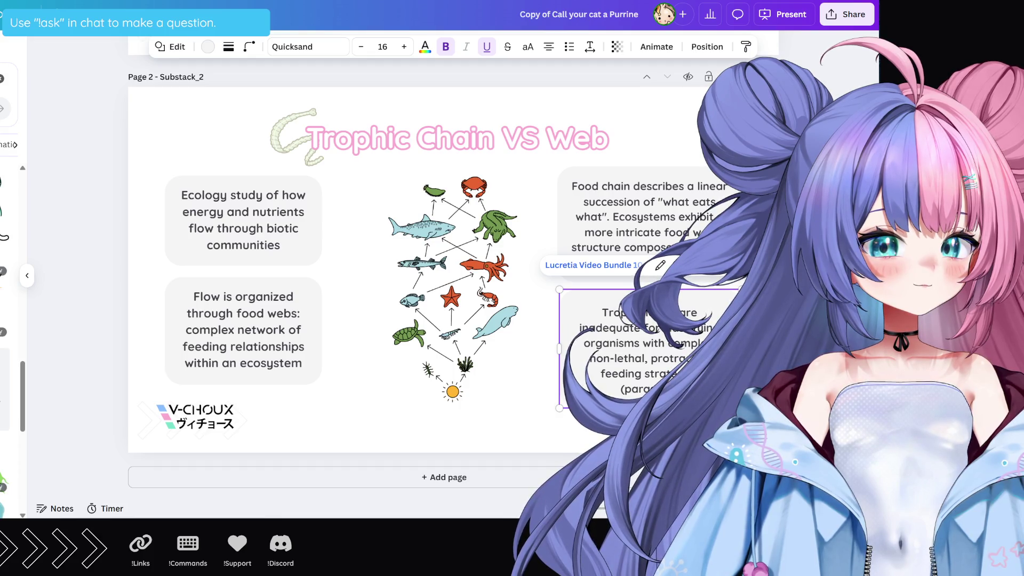
pyautogui.click(512, 424)
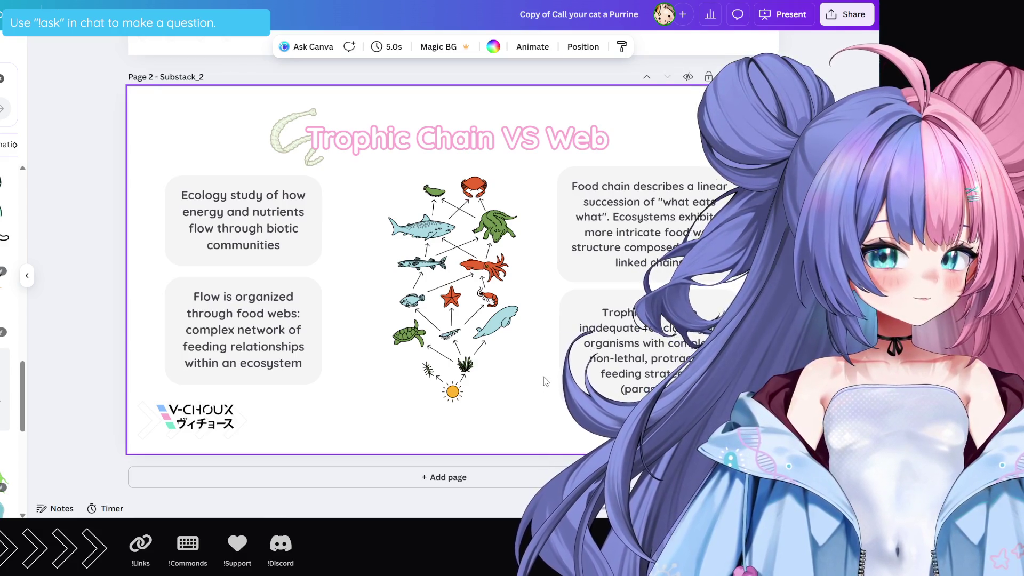
# Move the 'Flow is organized…' card right and the 'Food chain describes…' card left, nearer the food-web image
pyautogui.click(301, 341)
pyautogui.moveTo(301, 341); pyautogui.dragTo(348, 341)
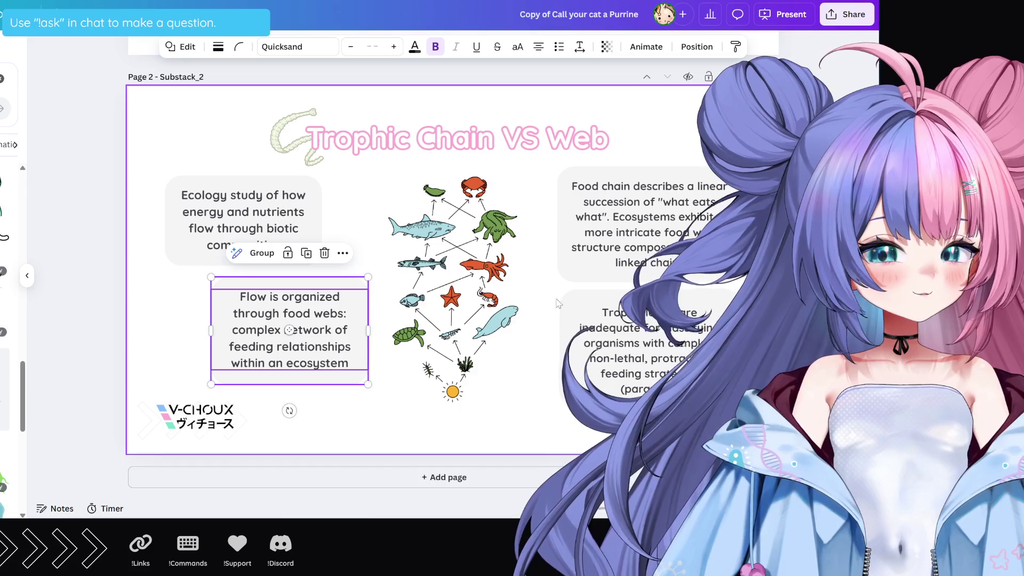
pyautogui.click(624, 248)
pyautogui.moveTo(625, 249); pyautogui.dragTo(594, 244)
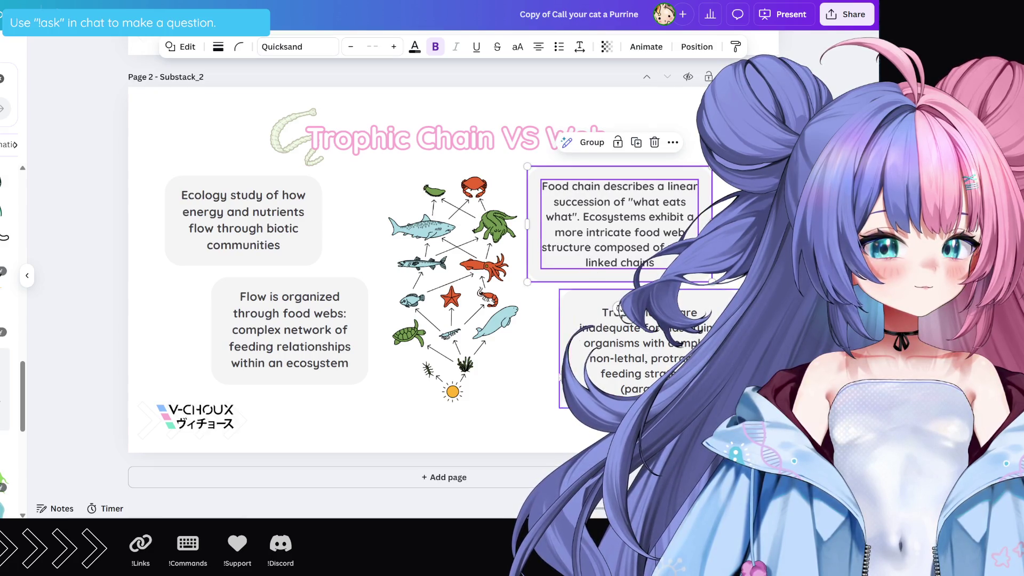
pyautogui.click(516, 389)
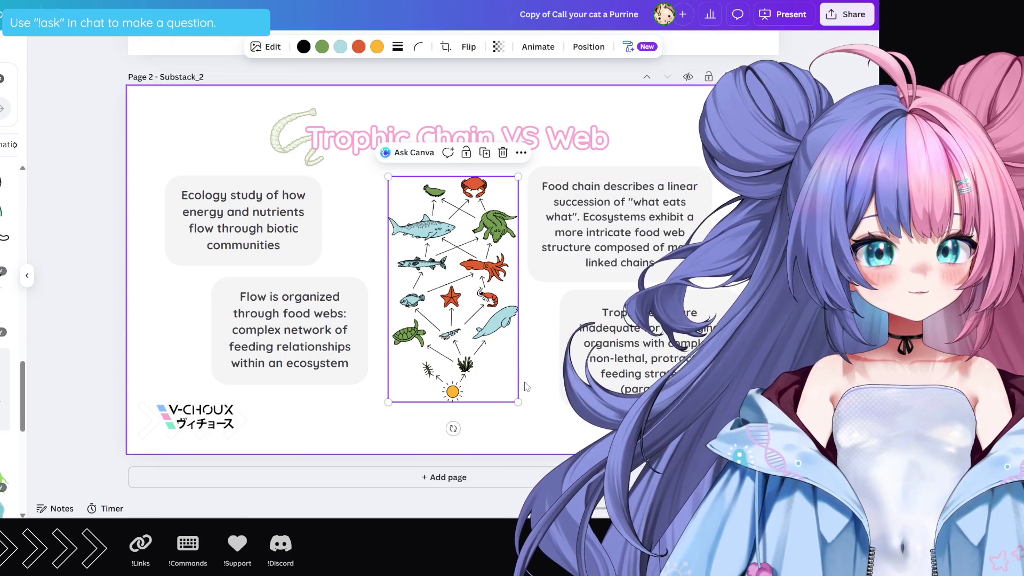
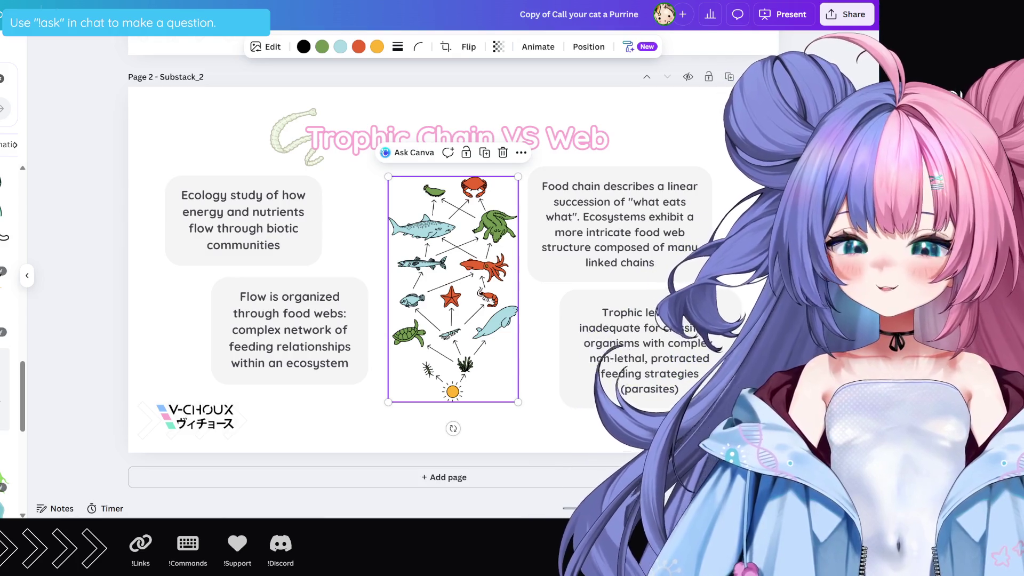
pyautogui.scroll(5, 422, 267)
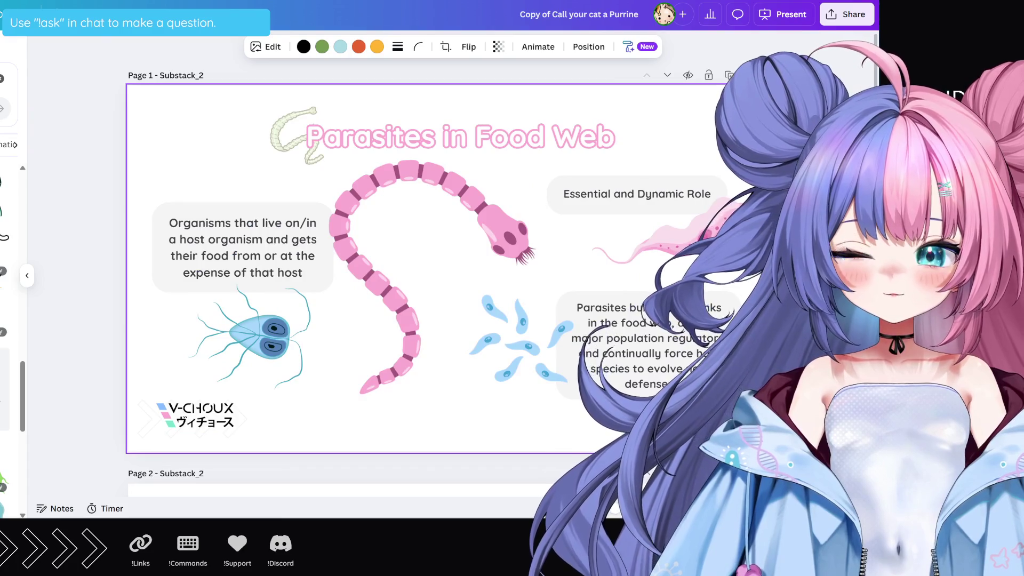
pyautogui.scroll(-5, 421, 266)
pyautogui.click(453, 288)
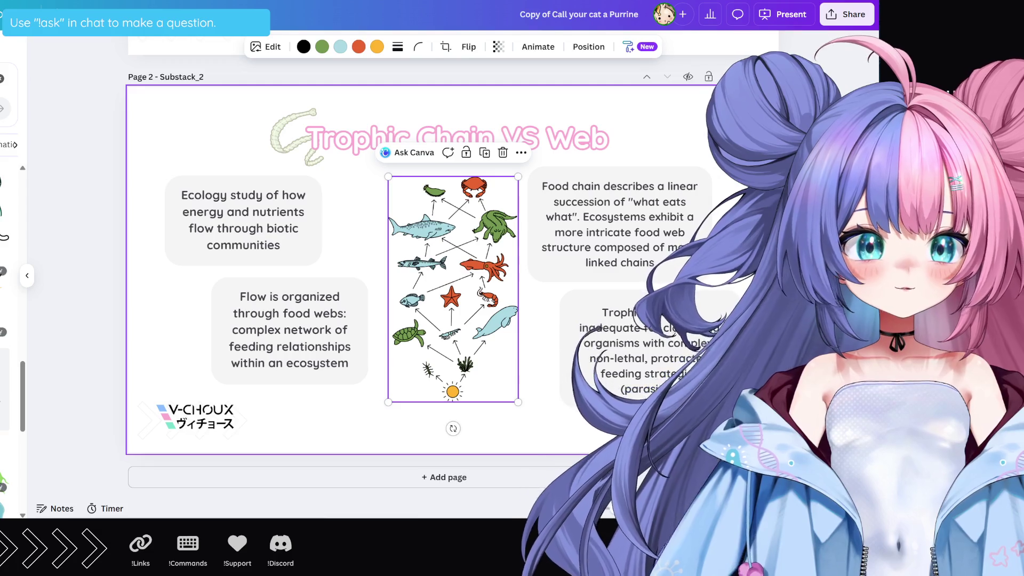
pyautogui.click(353, 230)
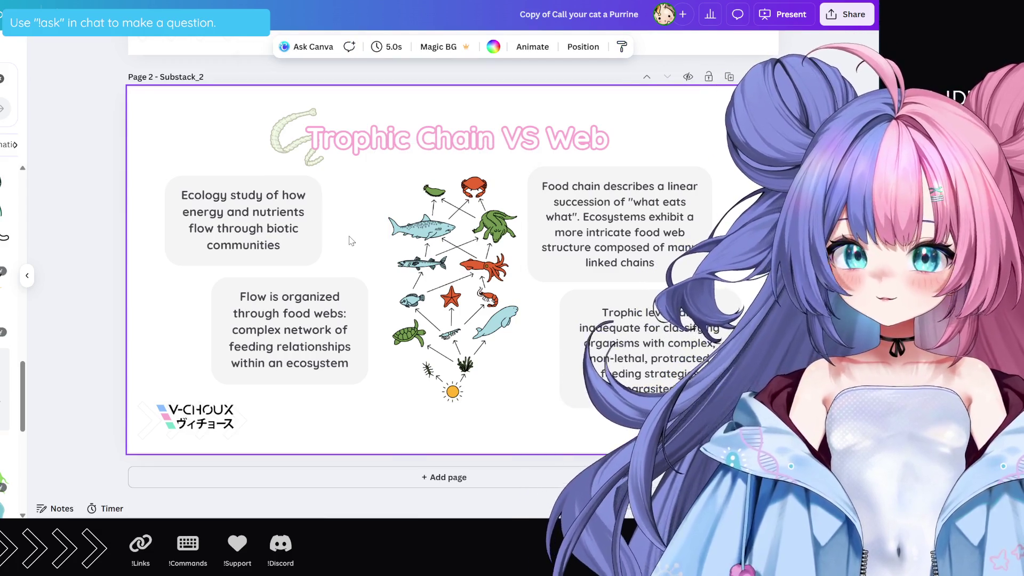